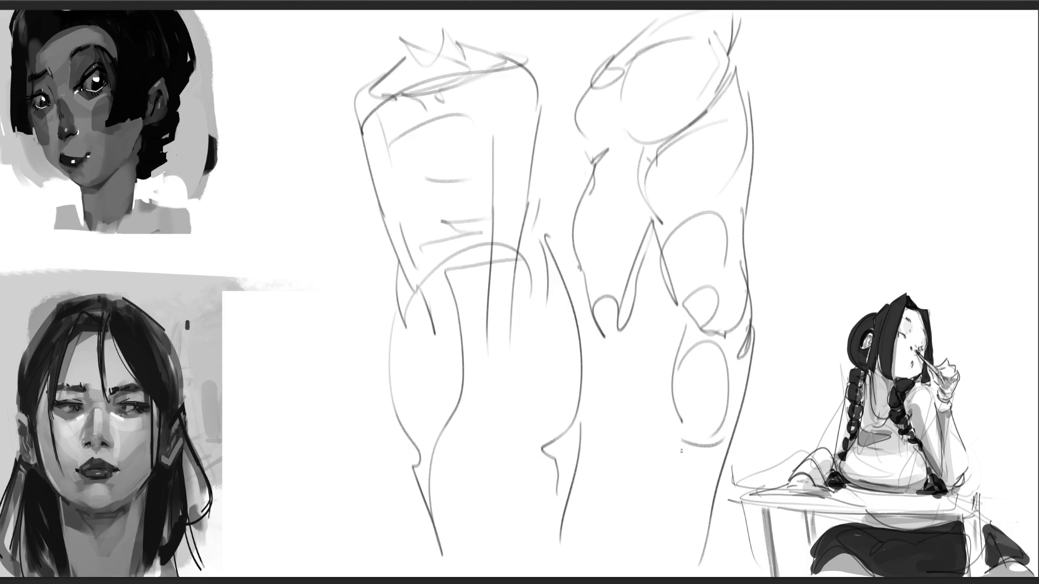
# Step: Outline the knee and long lower-leg contours between the two leg studies
pyautogui.moveTo(577, 318)
pyautogui.mouseDown()
pyautogui.moveTo(608, 437)
pyautogui.moveTo(601, 420)
pyautogui.mouseUp()
pyautogui.moveTo(588, 346)
pyautogui.mouseDown()
pyautogui.moveTo(614, 331)
pyautogui.moveTo(628, 460)
pyautogui.mouseUp()
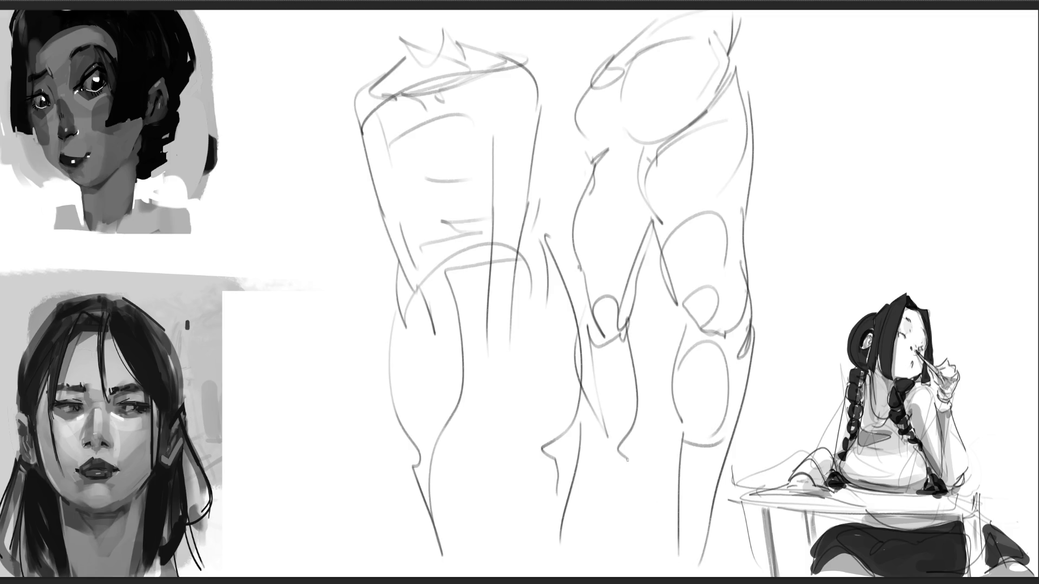
pyautogui.moveTo(582, 396); pyautogui.dragTo(643, 546)
pyautogui.moveTo(634, 423); pyautogui.dragTo(655, 561)
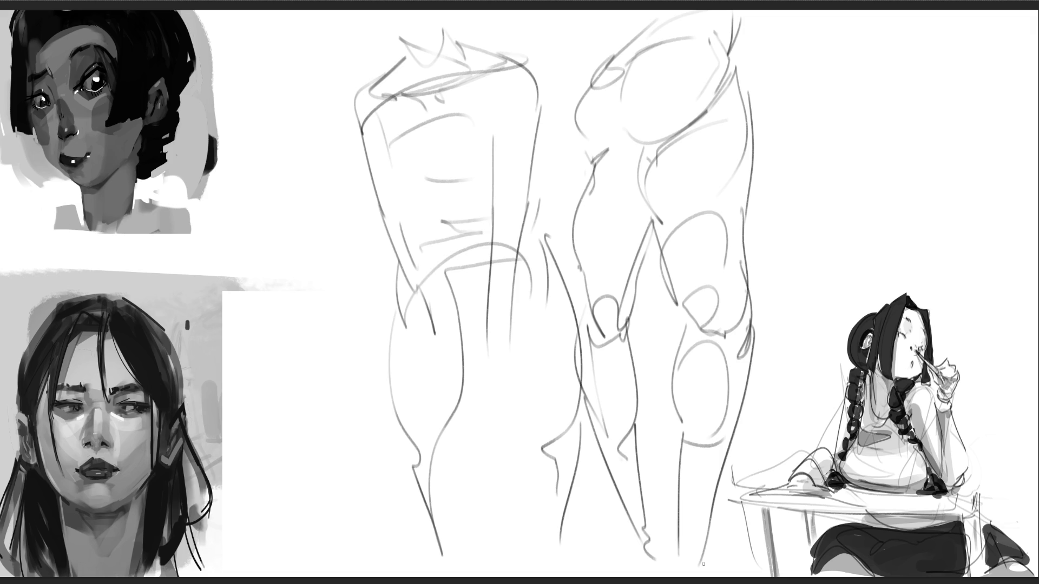
# Step: Scale the leg sketch down toward its bottom with Free Transform
pyautogui.hotkey('ctrl', 't')
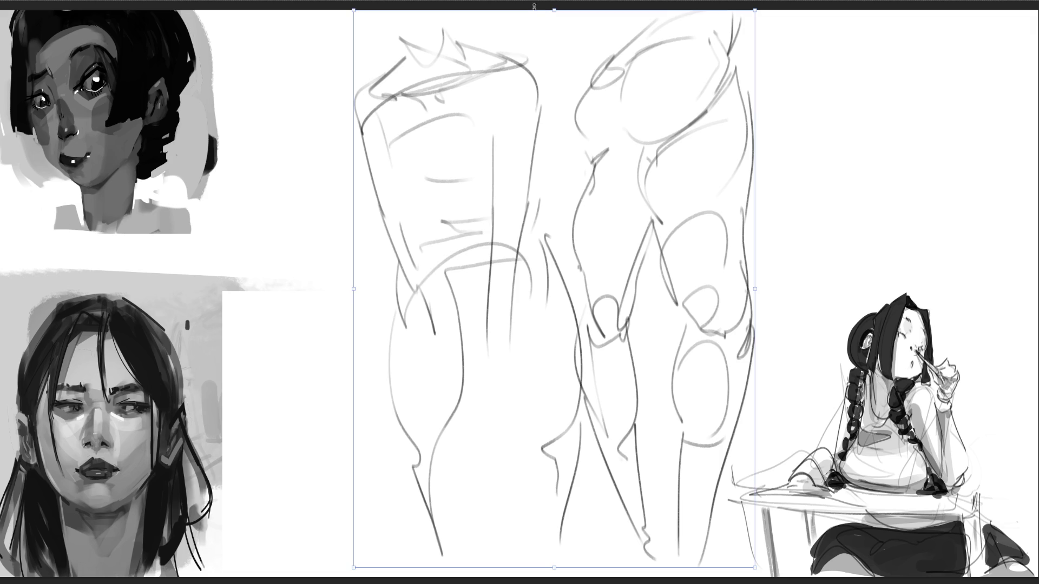
pyautogui.moveTo(552, 10)
pyautogui.mouseDown()
pyautogui.moveTo(565, 168)
pyautogui.moveTo(457, 67)
pyautogui.moveTo(447, 44)
pyautogui.mouseUp()
pyautogui.press('Return')
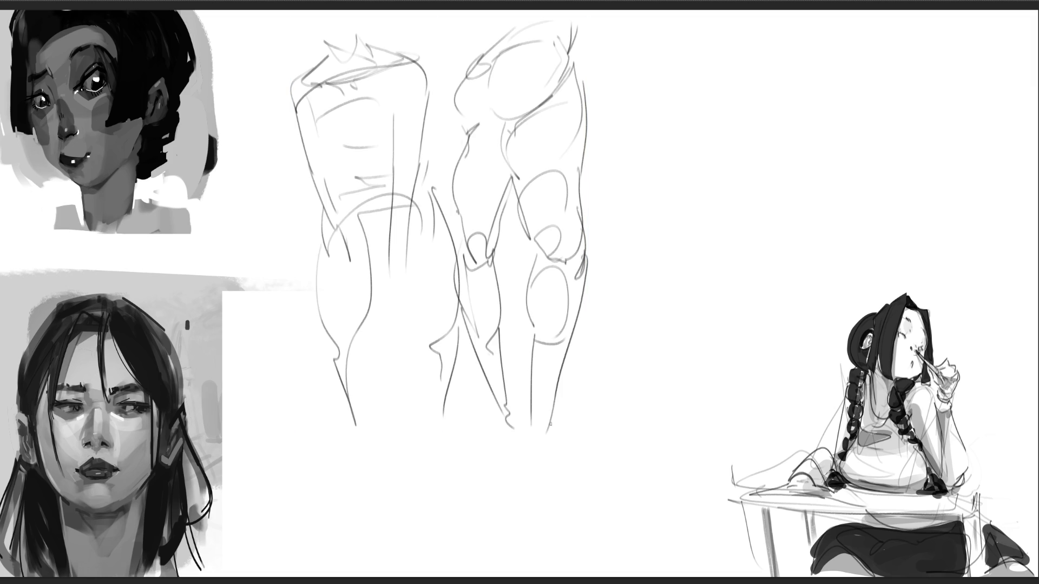
# Step: Sketch the ankle, heel and foot curves below the right and left legs
pyautogui.moveTo(535, 407)
pyautogui.mouseDown()
pyautogui.moveTo(547, 444)
pyautogui.moveTo(523, 430)
pyautogui.moveTo(541, 466)
pyautogui.moveTo(530, 491)
pyautogui.moveTo(547, 486)
pyautogui.moveTo(525, 503)
pyautogui.moveTo(536, 513)
pyautogui.mouseUp()
pyautogui.moveTo(548, 444)
pyautogui.mouseDown()
pyautogui.moveTo(546, 528)
pyautogui.moveTo(566, 511)
pyautogui.moveTo(572, 523)
pyautogui.mouseUp()
pyautogui.moveTo(497, 417)
pyautogui.mouseDown()
pyautogui.moveTo(485, 439)
pyautogui.moveTo(493, 475)
pyautogui.mouseUp()
pyautogui.moveTo(484, 435); pyautogui.dragTo(495, 480)
pyautogui.moveTo(507, 420)
pyautogui.mouseDown()
pyautogui.moveTo(517, 521)
pyautogui.moveTo(505, 521)
pyautogui.mouseUp()
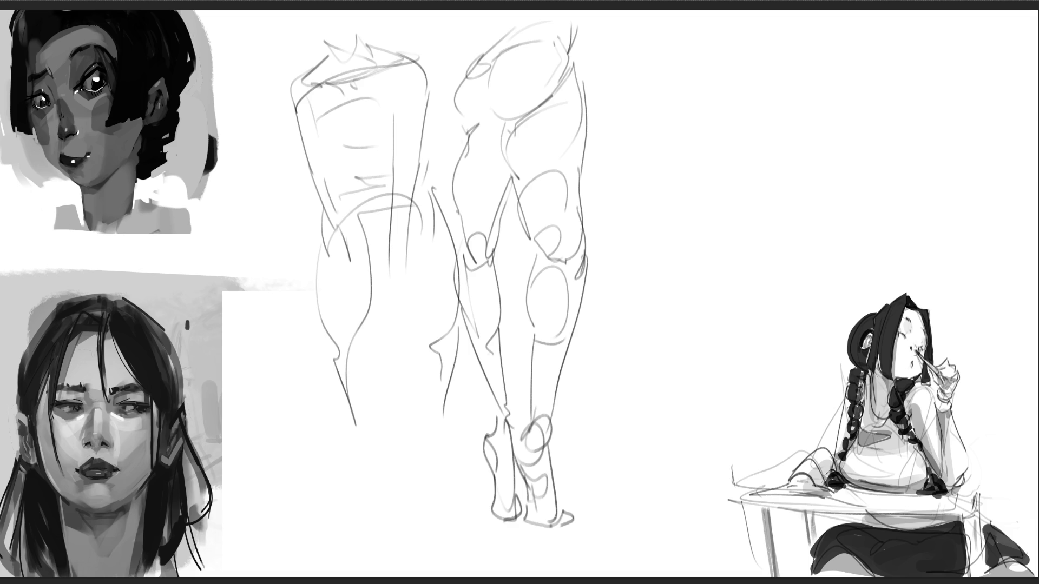
# Step: Block in a new thigh study to the upper right, with its bottom edge
pyautogui.moveTo(613, 55)
pyautogui.mouseDown()
pyautogui.moveTo(625, 108)
pyautogui.moveTo(654, 34)
pyautogui.moveTo(696, 70)
pyautogui.moveTo(646, 57)
pyautogui.mouseUp()
pyautogui.moveTo(697, 32); pyautogui.dragTo(693, 78)
pyautogui.moveTo(620, 100); pyautogui.dragTo(647, 110)
pyautogui.moveTo(696, 33); pyautogui.dragTo(710, 51)
pyautogui.moveTo(695, 31); pyautogui.dragTo(682, 115)
pyautogui.moveTo(603, 78)
pyautogui.mouseDown()
pyautogui.moveTo(605, 99)
pyautogui.moveTo(684, 113)
pyautogui.mouseUp()
pyautogui.moveTo(700, 27); pyautogui.dragTo(711, 39)
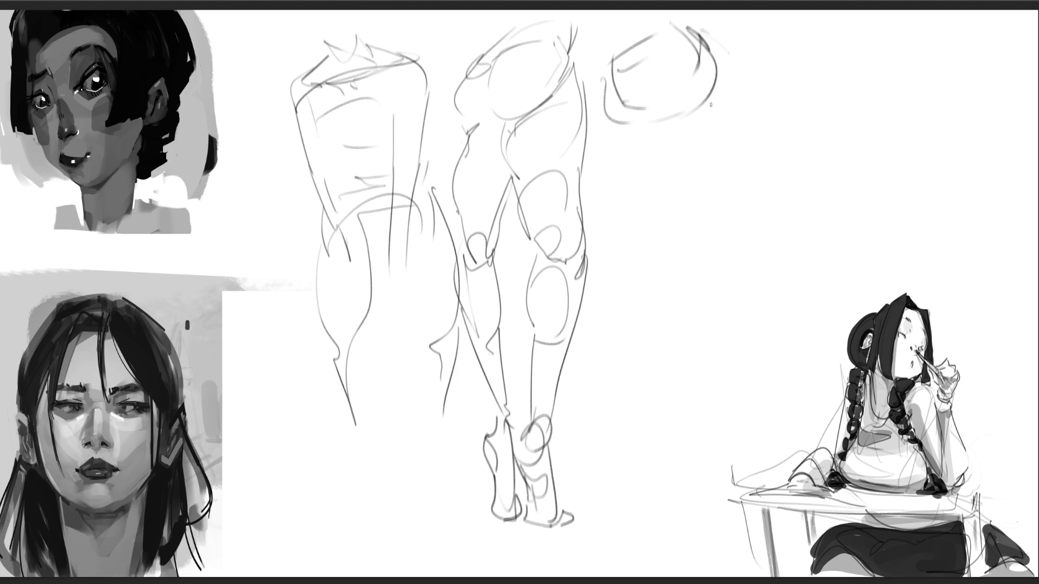
pyautogui.moveTo(633, 118); pyautogui.dragTo(691, 125)
pyautogui.moveTo(713, 83); pyautogui.dragTo(698, 123)
# Step: Sweep the new study's leg contours down through a knee loop toward the bottom
pyautogui.moveTo(633, 128); pyautogui.dragTo(691, 128)
pyautogui.moveTo(692, 130)
pyautogui.mouseDown()
pyautogui.moveTo(607, 135)
pyautogui.moveTo(666, 127)
pyautogui.mouseUp()
pyautogui.moveTo(666, 130)
pyautogui.mouseDown()
pyautogui.moveTo(604, 172)
pyautogui.moveTo(648, 241)
pyautogui.mouseUp()
pyautogui.moveTo(612, 221)
pyautogui.mouseDown()
pyautogui.moveTo(636, 140)
pyautogui.moveTo(666, 129)
pyautogui.mouseUp()
pyautogui.moveTo(698, 142)
pyautogui.mouseDown()
pyautogui.moveTo(688, 134)
pyautogui.moveTo(713, 255)
pyautogui.moveTo(676, 266)
pyautogui.mouseUp()
pyautogui.moveTo(655, 259)
pyautogui.mouseDown()
pyautogui.moveTo(690, 285)
pyautogui.moveTo(680, 296)
pyautogui.moveTo(703, 314)
pyautogui.moveTo(720, 297)
pyautogui.mouseUp()
pyautogui.moveTo(723, 234)
pyautogui.mouseDown()
pyautogui.moveTo(724, 301)
pyautogui.moveTo(722, 267)
pyautogui.mouseUp()
pyautogui.moveTo(720, 268)
pyautogui.mouseDown()
pyautogui.moveTo(771, 360)
pyautogui.moveTo(768, 510)
pyautogui.mouseUp()
pyautogui.moveTo(691, 313); pyautogui.dragTo(756, 536)
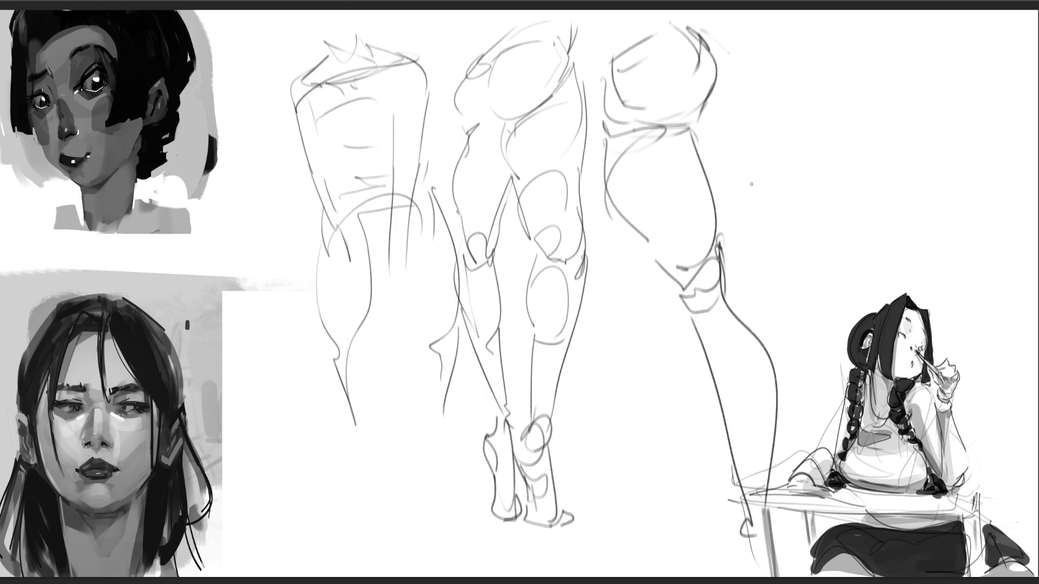
# Step: Reinforce the thigh's outer edge, add knee and inner calf lines, and draw the heeled foot
pyautogui.moveTo(714, 90); pyautogui.dragTo(698, 122)
pyautogui.moveTo(703, 28)
pyautogui.mouseDown()
pyautogui.moveTo(730, 58)
pyautogui.moveTo(712, 124)
pyautogui.mouseUp()
pyautogui.moveTo(738, 81)
pyautogui.mouseDown()
pyautogui.moveTo(717, 116)
pyautogui.moveTo(743, 88)
pyautogui.moveTo(747, 252)
pyautogui.mouseUp()
pyautogui.moveTo(762, 181); pyautogui.dragTo(728, 282)
pyautogui.moveTo(740, 276); pyautogui.dragTo(728, 323)
pyautogui.moveTo(741, 284)
pyautogui.mouseDown()
pyautogui.moveTo(742, 322)
pyautogui.moveTo(696, 353)
pyautogui.moveTo(715, 528)
pyautogui.mouseUp()
pyautogui.moveTo(727, 511); pyautogui.dragTo(713, 575)
pyautogui.moveTo(722, 532)
pyautogui.mouseDown()
pyautogui.moveTo(730, 572)
pyautogui.moveTo(758, 574)
pyautogui.mouseUp()
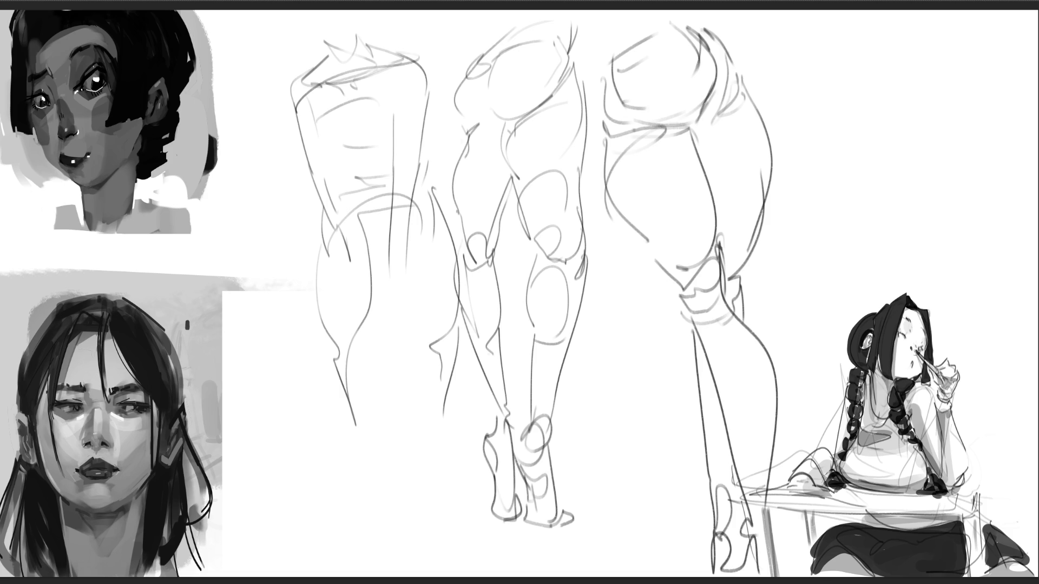
pyautogui.hotkey('ctrl', 't')
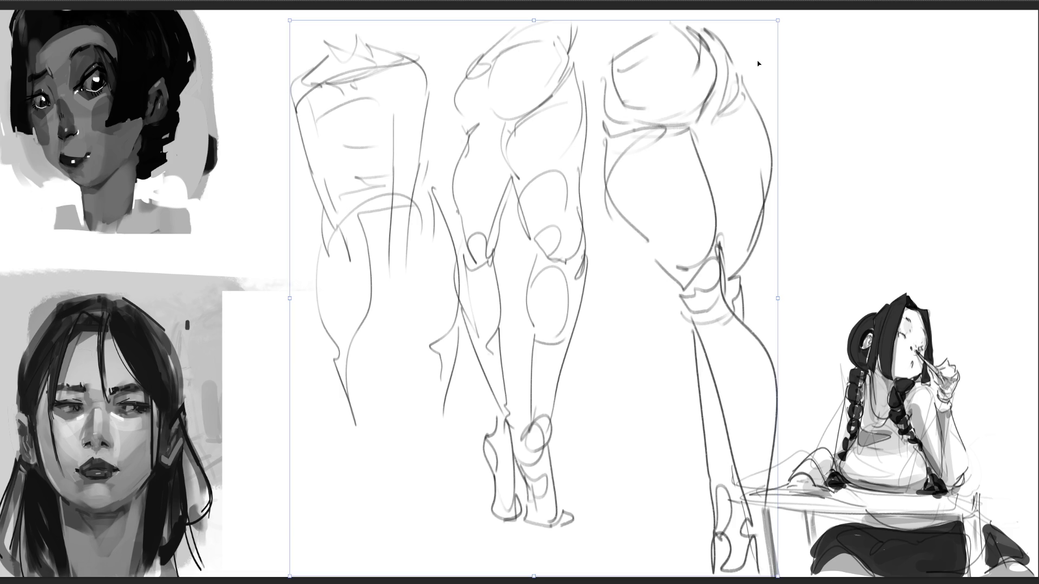
# Step: Shrink the three leg studies to the lower left and begin a gesture study near the top
pyautogui.moveTo(783, 22)
pyautogui.mouseDown()
pyautogui.moveTo(379, 246)
pyautogui.moveTo(337, 19)
pyautogui.mouseUp()
pyautogui.press('Return')
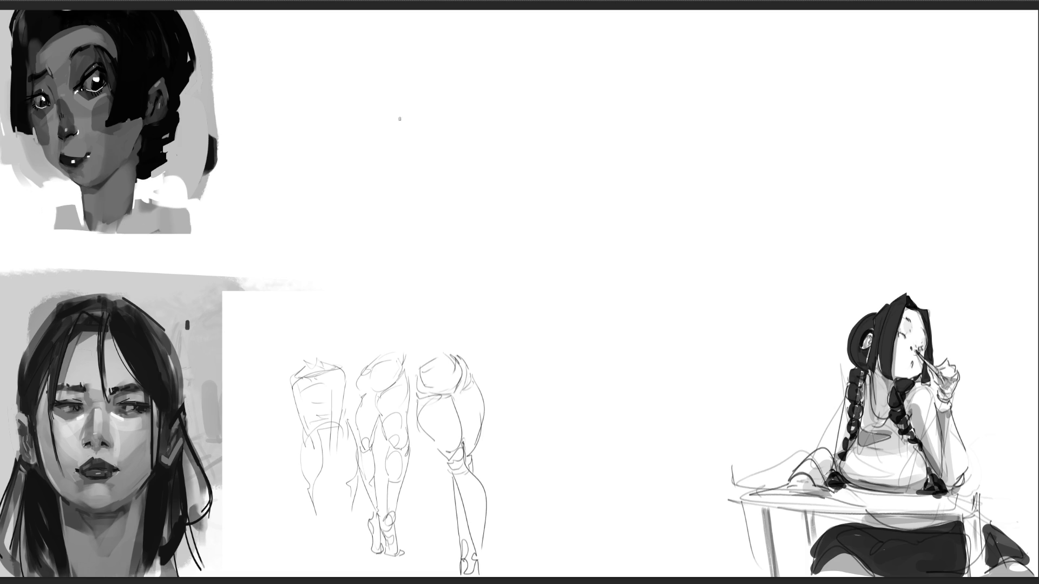
pyautogui.moveTo(402, 69); pyautogui.dragTo(378, 102)
pyautogui.moveTo(404, 67)
pyautogui.mouseDown()
pyautogui.moveTo(368, 115)
pyautogui.moveTo(422, 54)
pyautogui.moveTo(451, 80)
pyautogui.moveTo(449, 126)
pyautogui.mouseUp()
pyautogui.moveTo(456, 81); pyautogui.dragTo(444, 161)
pyautogui.moveTo(454, 109)
pyautogui.mouseDown()
pyautogui.moveTo(497, 54)
pyautogui.moveTo(489, 90)
pyautogui.mouseUp()
# Step: Add parallel strokes, darken the knee shape, and sweep long thigh curves down-left
pyautogui.moveTo(511, 56); pyautogui.dragTo(464, 155)
pyautogui.moveTo(498, 90)
pyautogui.mouseDown()
pyautogui.moveTo(479, 125)
pyautogui.moveTo(444, 141)
pyautogui.moveTo(422, 128)
pyautogui.mouseUp()
pyautogui.moveTo(440, 127)
pyautogui.mouseDown()
pyautogui.moveTo(445, 163)
pyautogui.moveTo(443, 149)
pyautogui.mouseUp()
pyautogui.moveTo(422, 128); pyautogui.dragTo(439, 122)
pyautogui.moveTo(451, 170); pyautogui.dragTo(370, 119)
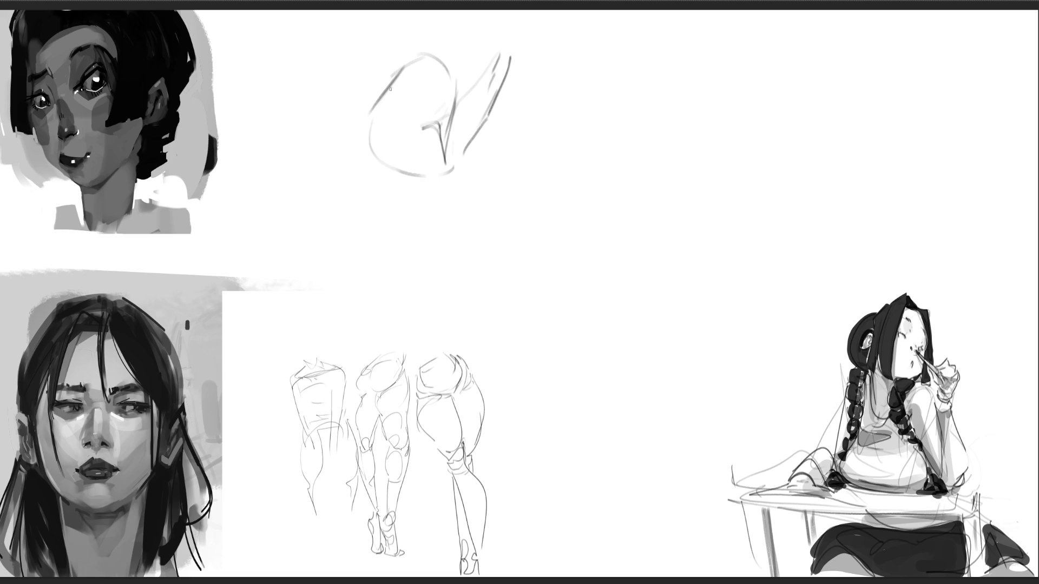
pyautogui.moveTo(405, 73)
pyautogui.mouseDown()
pyautogui.moveTo(335, 201)
pyautogui.moveTo(349, 224)
pyautogui.mouseUp()
pyautogui.moveTo(372, 102); pyautogui.dragTo(334, 167)
pyautogui.moveTo(396, 79); pyautogui.dragTo(368, 260)
pyautogui.moveTo(362, 155); pyautogui.dragTo(333, 239)
# Step: Draw the thigh's underside, extend the leg past the knee, and darken the study's top
pyautogui.moveTo(453, 169); pyautogui.dragTo(478, 217)
pyautogui.moveTo(338, 248); pyautogui.dragTo(506, 292)
pyautogui.moveTo(445, 152); pyautogui.dragTo(535, 263)
pyautogui.moveTo(509, 211)
pyautogui.mouseDown()
pyautogui.moveTo(564, 289)
pyautogui.moveTo(533, 302)
pyautogui.mouseUp()
pyautogui.moveTo(560, 292)
pyautogui.mouseDown()
pyautogui.moveTo(576, 277)
pyautogui.moveTo(598, 318)
pyautogui.moveTo(517, 307)
pyautogui.moveTo(536, 236)
pyautogui.moveTo(614, 286)
pyautogui.moveTo(513, 490)
pyautogui.mouseUp()
pyautogui.moveTo(612, 294); pyautogui.dragTo(516, 557)
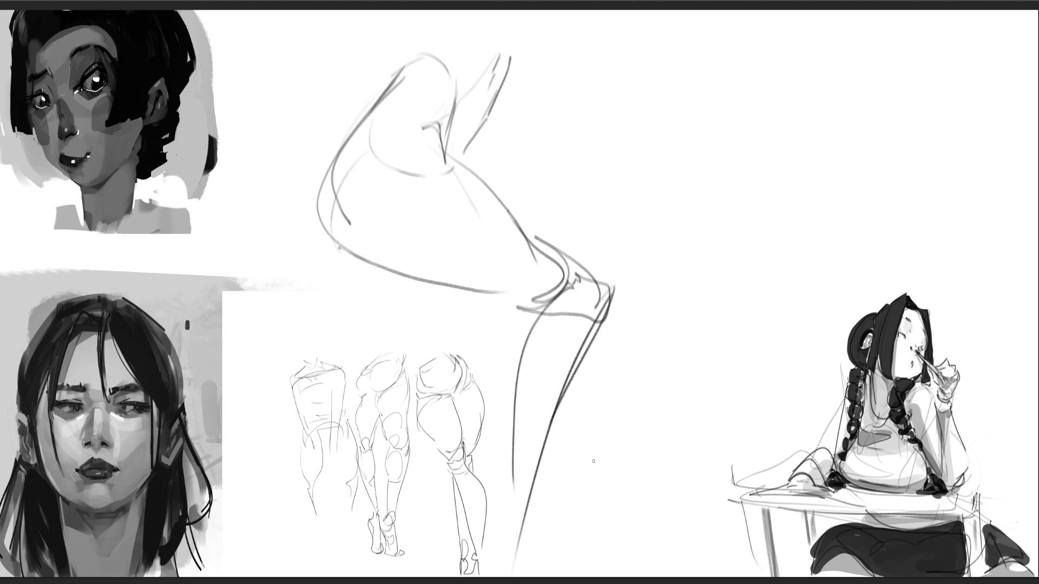
pyautogui.moveTo(410, 24); pyautogui.dragTo(399, 82)
pyautogui.moveTo(406, 54)
pyautogui.mouseDown()
pyautogui.moveTo(496, 12)
pyautogui.moveTo(499, 60)
pyautogui.mouseUp()
pyautogui.moveTo(497, 16); pyautogui.dragTo(477, 135)
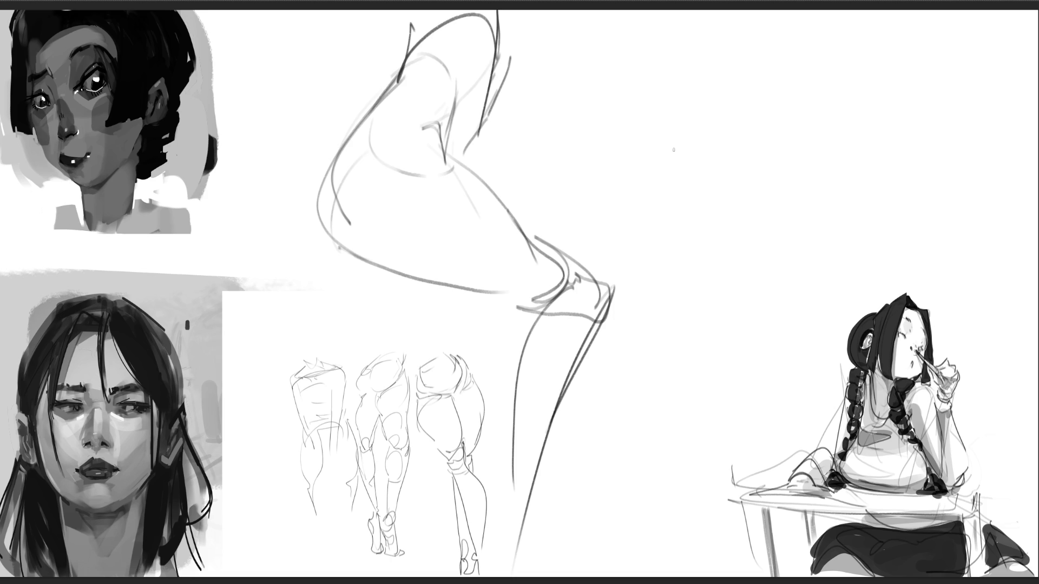
# Step: Start a second gesture study at top right with a hip curve and leg sweeping down-left
pyautogui.moveTo(667, 61)
pyautogui.mouseDown()
pyautogui.moveTo(654, 111)
pyautogui.moveTo(682, 56)
pyautogui.moveTo(778, 65)
pyautogui.moveTo(681, 109)
pyautogui.moveTo(685, 123)
pyautogui.mouseUp()
pyautogui.moveTo(643, 117)
pyautogui.mouseDown()
pyautogui.moveTo(697, 147)
pyautogui.moveTo(796, 67)
pyautogui.moveTo(804, 160)
pyautogui.mouseUp()
pyautogui.moveTo(735, 163); pyautogui.dragTo(719, 145)
pyautogui.moveTo(758, 92)
pyautogui.mouseDown()
pyautogui.moveTo(715, 158)
pyautogui.moveTo(763, 101)
pyautogui.moveTo(844, 79)
pyautogui.moveTo(914, 105)
pyautogui.moveTo(879, 141)
pyautogui.mouseUp()
pyautogui.moveTo(887, 88)
pyautogui.mouseDown()
pyautogui.moveTo(915, 191)
pyautogui.moveTo(813, 240)
pyautogui.mouseUp()
pyautogui.moveTo(916, 190); pyautogui.dragTo(817, 271)
pyautogui.moveTo(869, 184)
pyautogui.mouseDown()
pyautogui.moveTo(830, 243)
pyautogui.moveTo(703, 317)
pyautogui.mouseUp()
pyautogui.moveTo(725, 200)
pyautogui.mouseDown()
pyautogui.moveTo(700, 292)
pyautogui.moveTo(675, 335)
pyautogui.moveTo(719, 302)
pyautogui.mouseUp()
pyautogui.moveTo(698, 339)
pyautogui.mouseDown()
pyautogui.moveTo(716, 331)
pyautogui.moveTo(714, 368)
pyautogui.mouseUp()
# Step: Draw the foot, heel and long lower leg, then the second leg's diagonal lines
pyautogui.moveTo(706, 368)
pyautogui.mouseDown()
pyautogui.moveTo(674, 355)
pyautogui.moveTo(669, 362)
pyautogui.mouseUp()
pyautogui.moveTo(681, 349)
pyautogui.mouseDown()
pyautogui.moveTo(709, 376)
pyautogui.moveTo(661, 374)
pyautogui.mouseUp()
pyautogui.moveTo(671, 344); pyautogui.dragTo(656, 520)
pyautogui.moveTo(667, 381); pyautogui.dragTo(661, 523)
pyautogui.moveTo(665, 359)
pyautogui.mouseDown()
pyautogui.moveTo(670, 560)
pyautogui.moveTo(698, 570)
pyautogui.mouseUp()
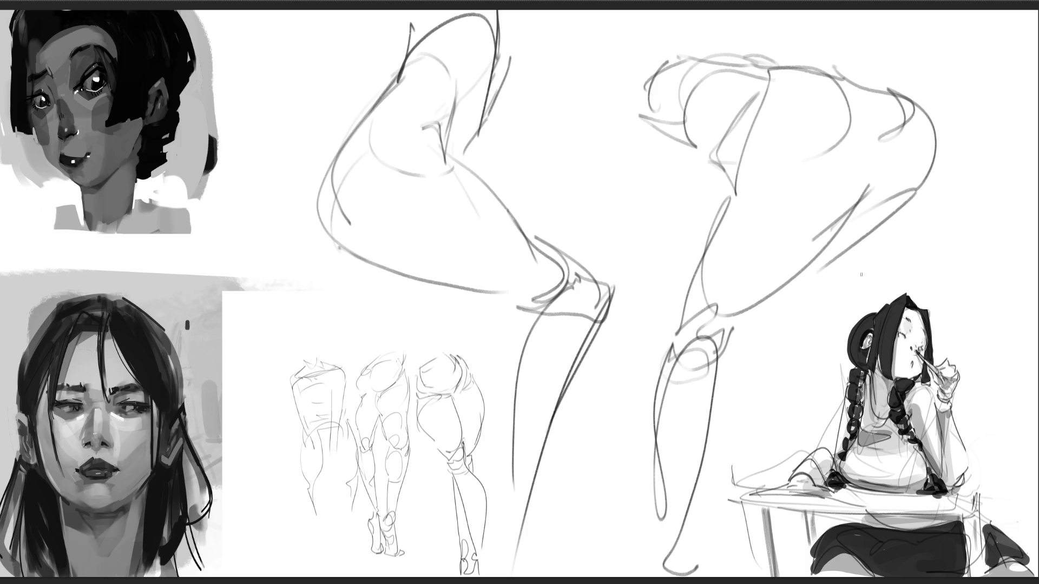
pyautogui.moveTo(933, 137)
pyautogui.mouseDown()
pyautogui.moveTo(785, 327)
pyautogui.moveTo(828, 347)
pyautogui.mouseUp()
pyautogui.moveTo(827, 349)
pyautogui.mouseDown()
pyautogui.moveTo(776, 357)
pyautogui.moveTo(806, 417)
pyautogui.mouseUp()
pyautogui.moveTo(801, 398)
pyautogui.mouseDown()
pyautogui.moveTo(828, 454)
pyautogui.moveTo(868, 479)
pyautogui.moveTo(863, 552)
pyautogui.mouseUp()
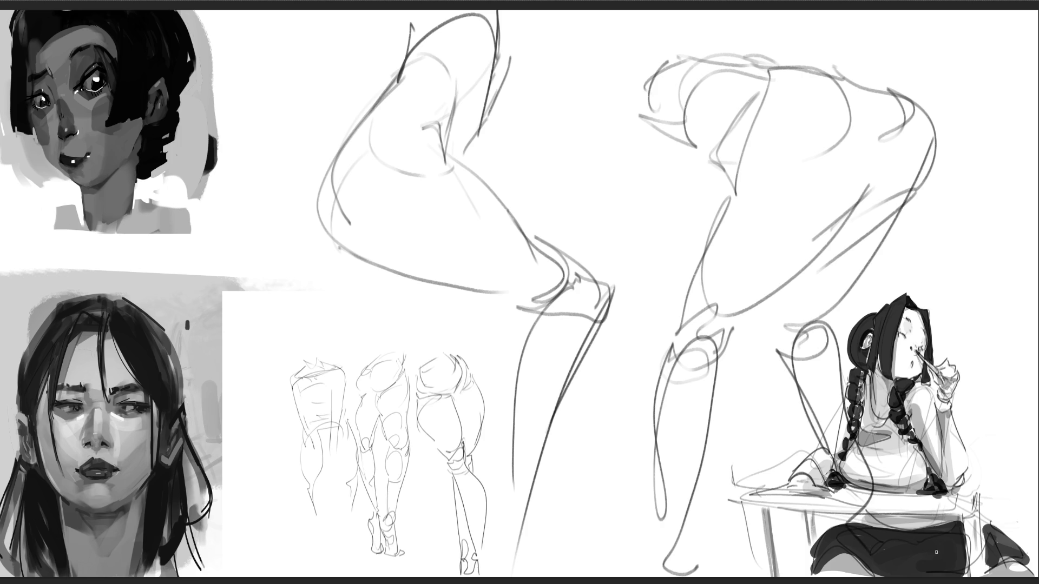
# Step: Scale the sketches to about half size and move them to the upper right
pyautogui.hotkey('ctrl', 't')
pyautogui.moveTo(932, 16)
pyautogui.mouseDown()
pyautogui.moveTo(586, 209)
pyautogui.moveTo(505, 232)
pyautogui.moveTo(420, 354)
pyautogui.mouseUp()
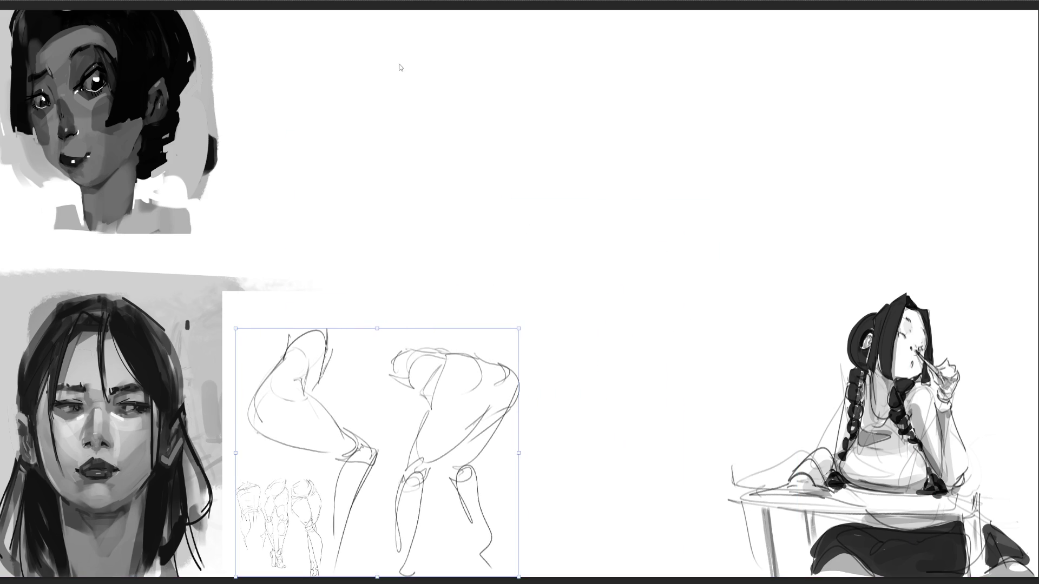
pyautogui.moveTo(419, 416)
pyautogui.mouseDown()
pyautogui.moveTo(851, 128)
pyautogui.moveTo(882, 119)
pyautogui.mouseUp()
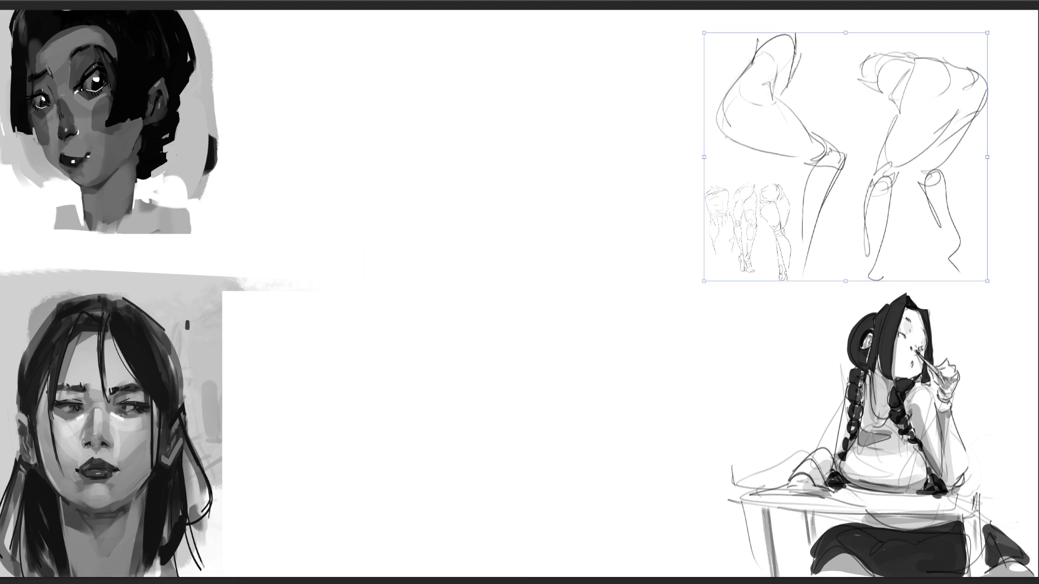
pyautogui.press('Return')
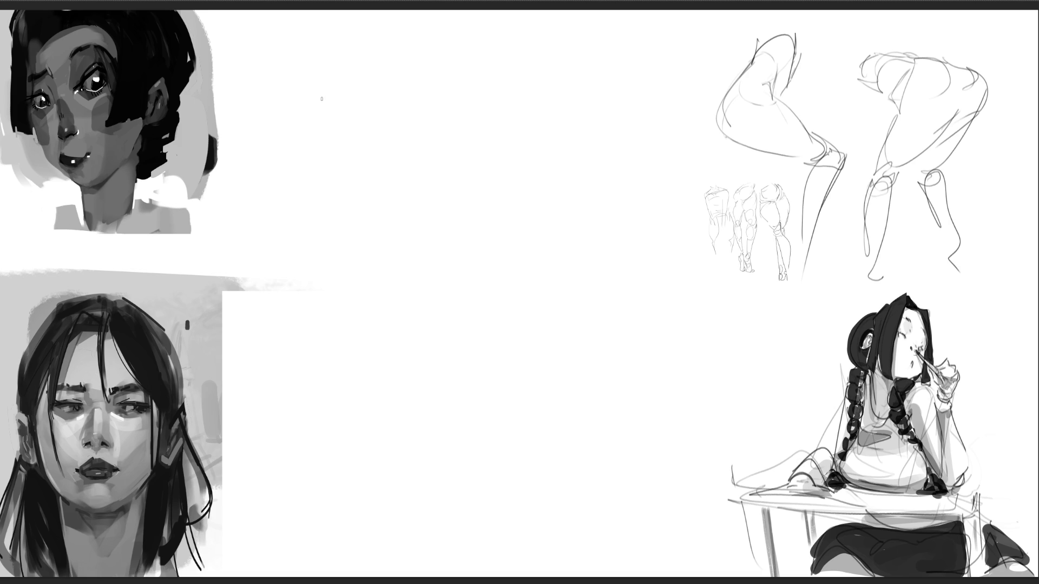
# Step: Draw a knee study with thigh line, knee oval, calf, shin, ankle and heel
pyautogui.moveTo(340, 85)
pyautogui.mouseDown()
pyautogui.moveTo(356, 70)
pyautogui.moveTo(373, 108)
pyautogui.mouseUp()
pyautogui.moveTo(366, 119)
pyautogui.mouseDown()
pyautogui.moveTo(375, 115)
pyautogui.moveTo(385, 151)
pyautogui.moveTo(351, 168)
pyautogui.moveTo(344, 158)
pyautogui.moveTo(343, 176)
pyautogui.mouseUp()
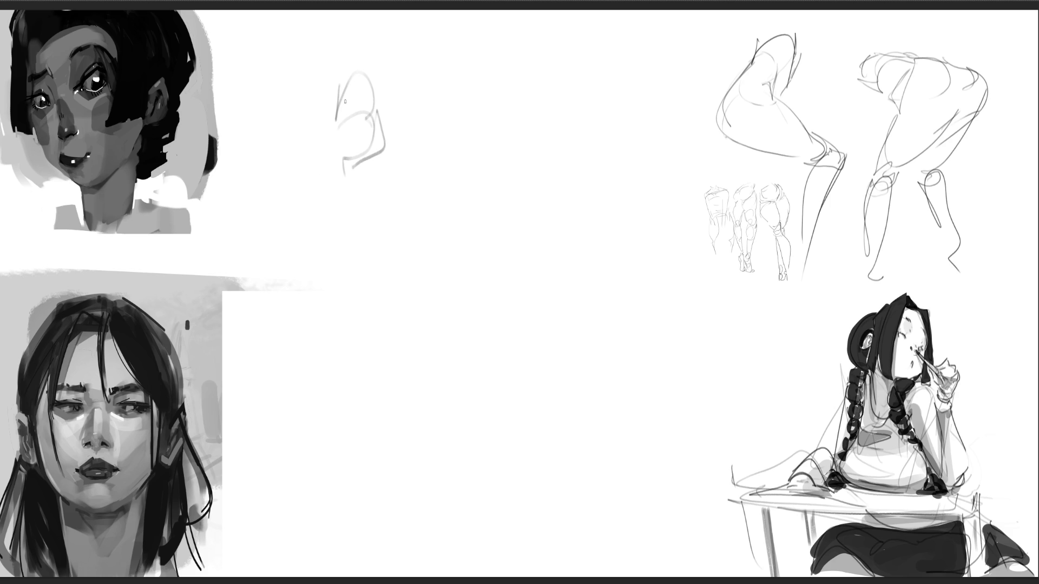
pyautogui.moveTo(321, 74)
pyautogui.mouseDown()
pyautogui.moveTo(322, 120)
pyautogui.moveTo(380, 133)
pyautogui.mouseUp()
pyautogui.moveTo(387, 66); pyautogui.dragTo(394, 196)
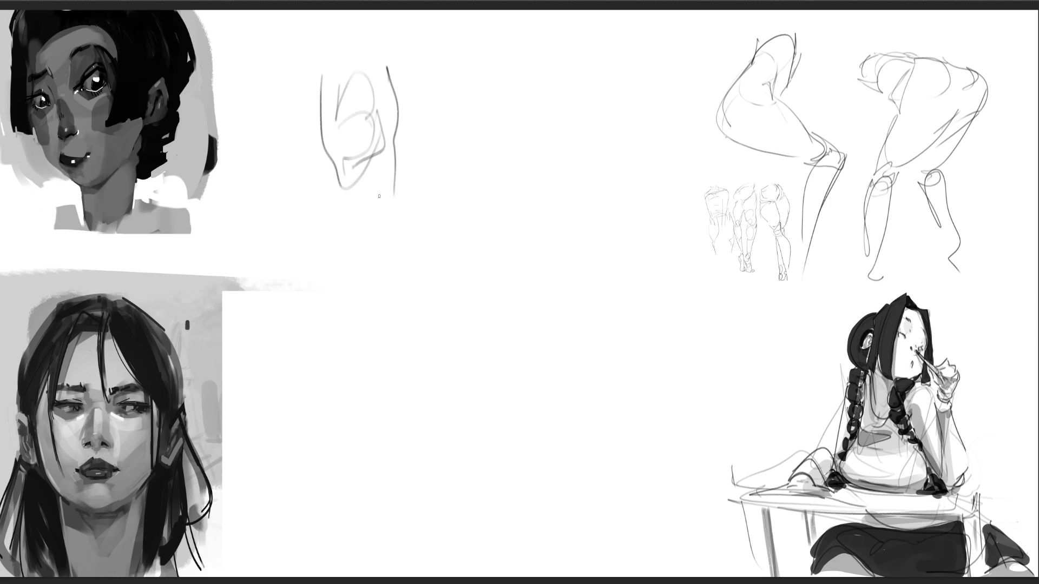
pyautogui.moveTo(327, 149)
pyautogui.mouseDown()
pyautogui.moveTo(349, 261)
pyautogui.moveTo(401, 143)
pyautogui.moveTo(431, 237)
pyautogui.moveTo(399, 289)
pyautogui.moveTo(420, 296)
pyautogui.mouseUp()
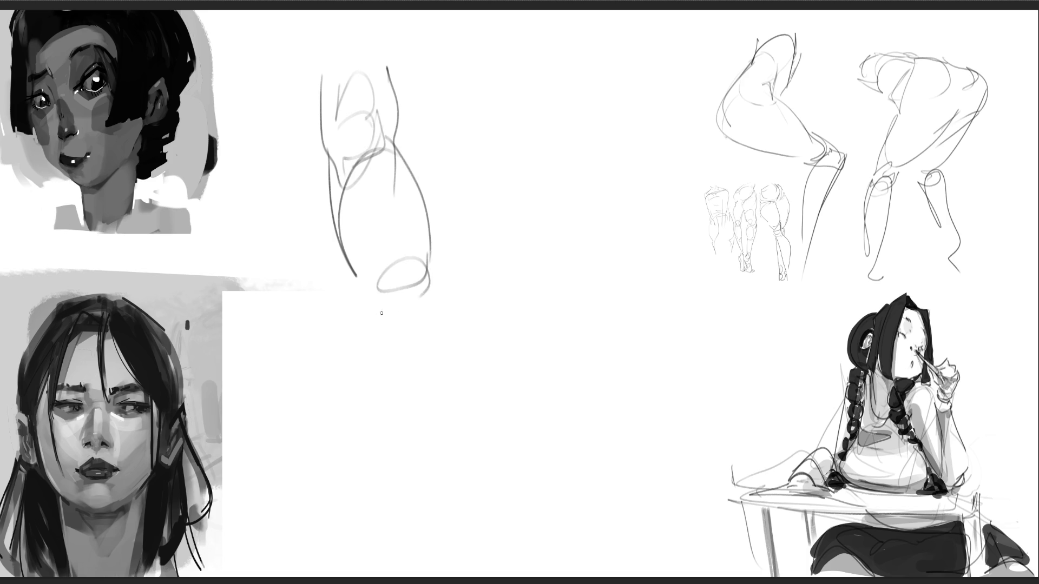
pyautogui.moveTo(354, 273)
pyautogui.mouseDown()
pyautogui.moveTo(407, 388)
pyautogui.moveTo(420, 284)
pyautogui.moveTo(467, 435)
pyautogui.mouseUp()
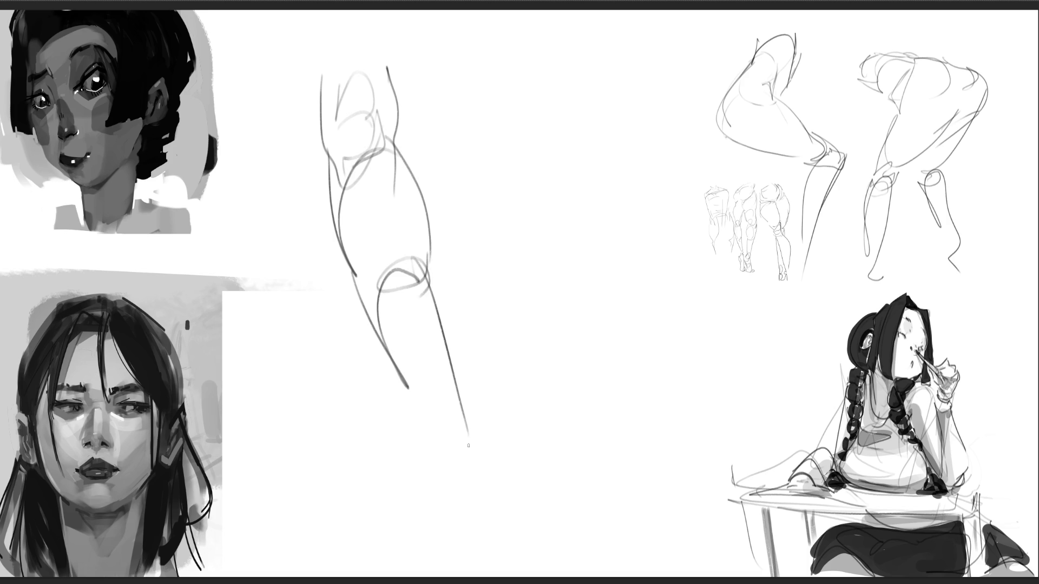
pyautogui.moveTo(364, 292)
pyautogui.mouseDown()
pyautogui.moveTo(499, 506)
pyautogui.moveTo(505, 538)
pyautogui.mouseUp()
pyautogui.moveTo(465, 467)
pyautogui.mouseDown()
pyautogui.moveTo(501, 483)
pyautogui.moveTo(496, 560)
pyautogui.moveTo(521, 572)
pyautogui.mouseUp()
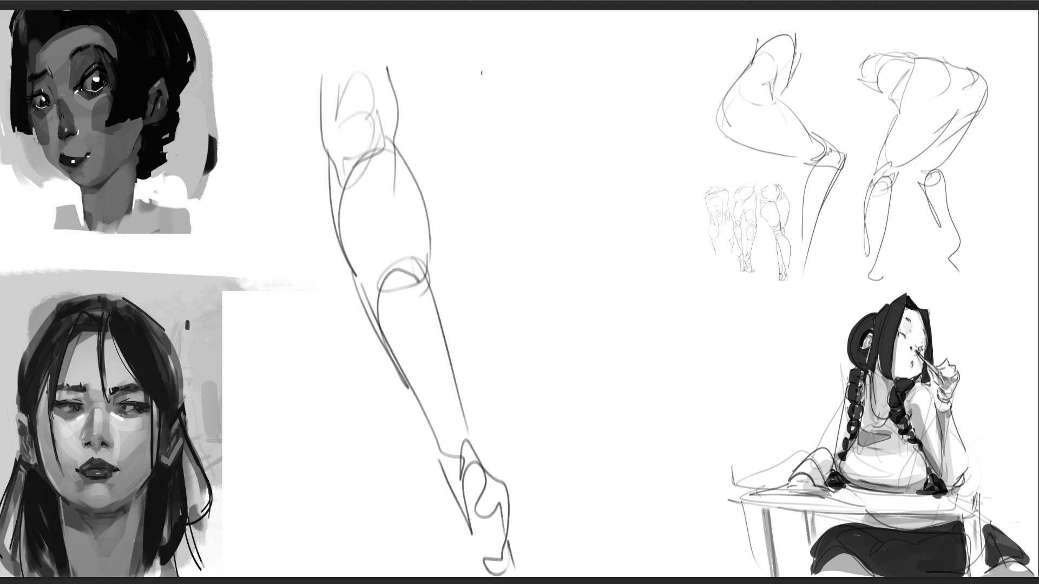
# Step: Sketch a second leg study to the right with a knee loop and calf and shin contours
pyautogui.moveTo(487, 58)
pyautogui.mouseDown()
pyautogui.moveTo(501, 205)
pyautogui.moveTo(552, 23)
pyautogui.moveTo(593, 76)
pyautogui.moveTo(582, 205)
pyautogui.mouseUp()
pyautogui.moveTo(492, 109)
pyautogui.mouseDown()
pyautogui.moveTo(500, 182)
pyautogui.moveTo(566, 216)
pyautogui.moveTo(536, 267)
pyautogui.moveTo(584, 248)
pyautogui.mouseUp()
pyautogui.moveTo(580, 163)
pyautogui.mouseDown()
pyautogui.moveTo(573, 280)
pyautogui.moveTo(532, 283)
pyautogui.moveTo(585, 333)
pyautogui.mouseUp()
pyautogui.moveTo(578, 209); pyautogui.dragTo(631, 525)
pyautogui.moveTo(528, 271); pyautogui.dragTo(625, 528)
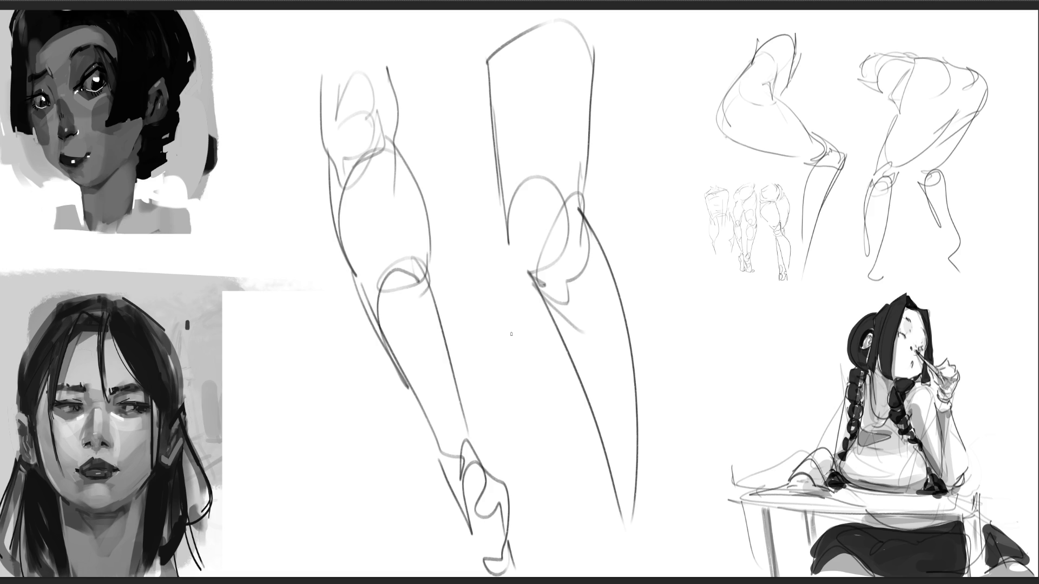
pyautogui.hotkey('ctrl', 't')
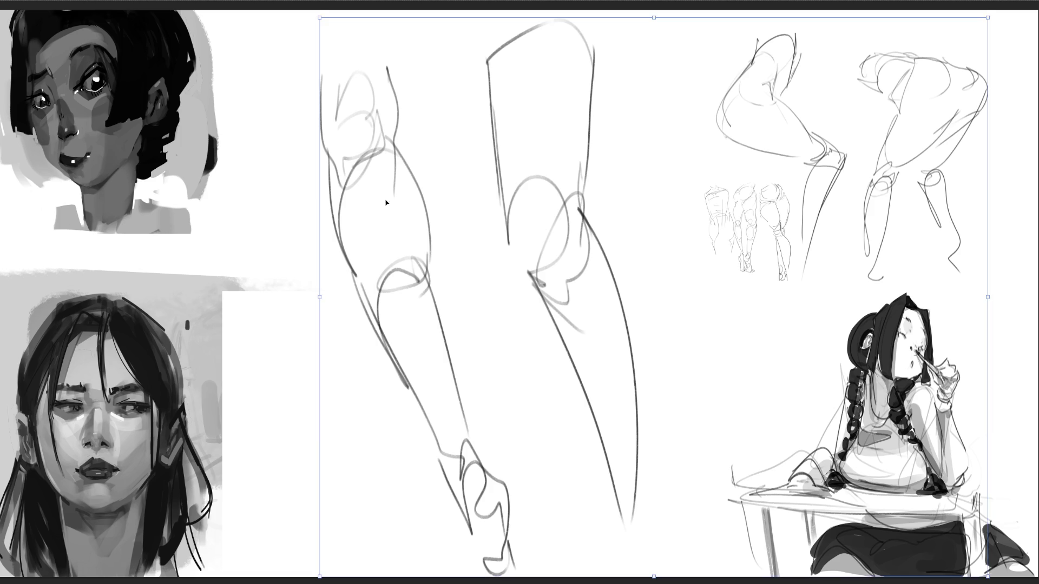
# Step: Scale the earlier leg studies down into the upper-right corner and commit the change
pyautogui.moveTo(319, 297); pyautogui.dragTo(701, 297)
pyautogui.moveTo(725, 226)
pyautogui.mouseDown()
pyautogui.moveTo(726, 132)
pyautogui.moveTo(750, 84)
pyautogui.mouseUp()
pyautogui.press('Return')
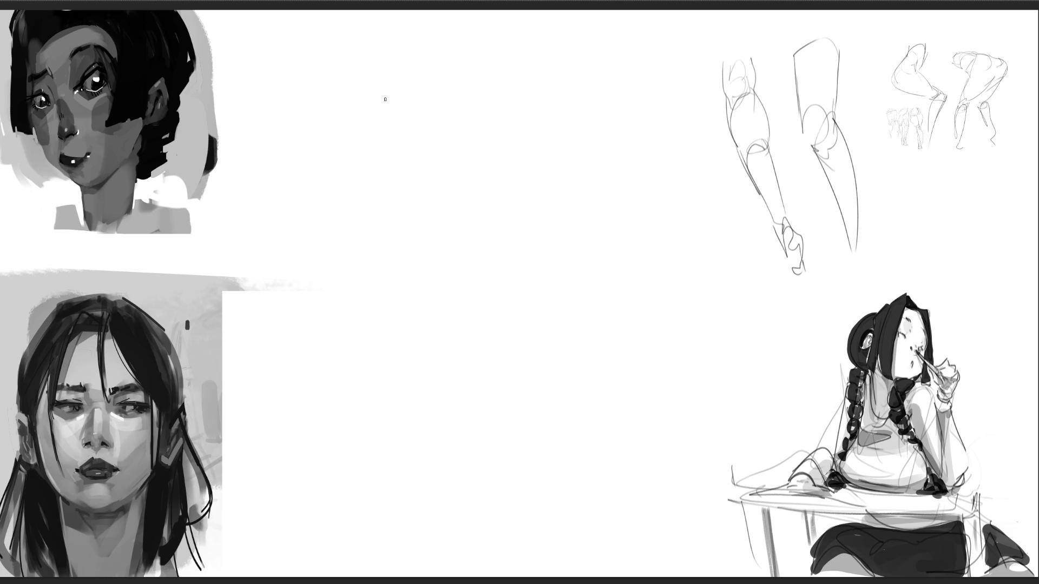
# Step: Pencil a tall upright leg figure with foot and inner contour down the canvas centre
pyautogui.moveTo(508, 40)
pyautogui.mouseDown()
pyautogui.moveTo(513, 81)
pyautogui.moveTo(533, 54)
pyautogui.moveTo(533, 87)
pyautogui.moveTo(547, 68)
pyautogui.mouseUp()
pyautogui.moveTo(547, 62); pyautogui.dragTo(557, 162)
pyautogui.moveTo(516, 75); pyautogui.dragTo(522, 255)
pyautogui.moveTo(548, 81)
pyautogui.mouseDown()
pyautogui.moveTo(577, 238)
pyautogui.moveTo(553, 319)
pyautogui.mouseUp()
pyautogui.moveTo(530, 144)
pyautogui.mouseDown()
pyautogui.moveTo(518, 328)
pyautogui.moveTo(569, 206)
pyautogui.moveTo(546, 373)
pyautogui.moveTo(558, 317)
pyautogui.mouseUp()
pyautogui.moveTo(523, 286)
pyautogui.mouseDown()
pyautogui.moveTo(508, 340)
pyautogui.moveTo(575, 287)
pyautogui.moveTo(561, 365)
pyautogui.mouseUp()
pyautogui.moveTo(571, 280); pyautogui.dragTo(570, 510)
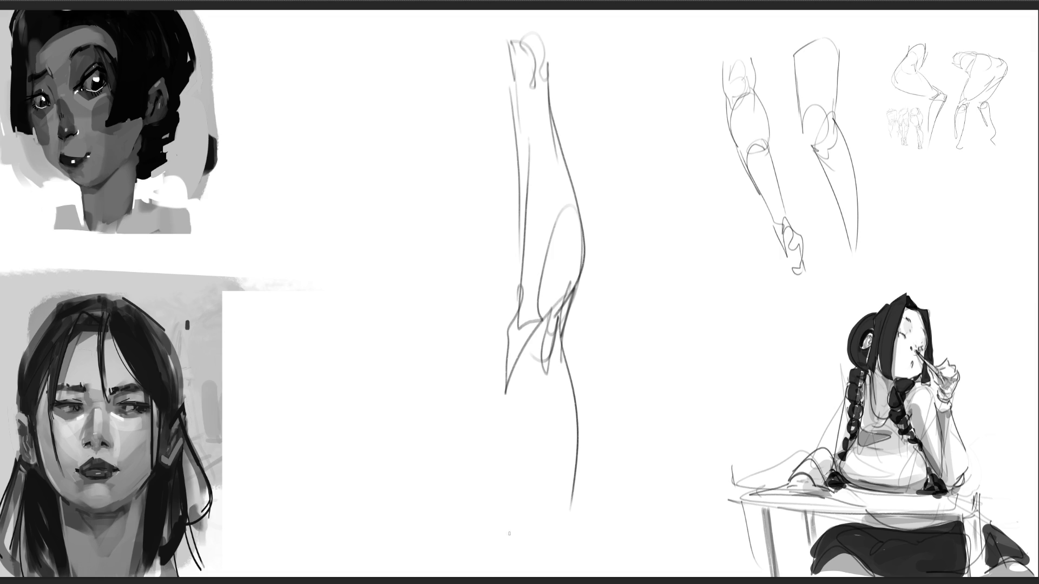
pyautogui.moveTo(517, 300)
pyautogui.mouseDown()
pyautogui.moveTo(451, 523)
pyautogui.moveTo(565, 321)
pyautogui.moveTo(583, 533)
pyautogui.mouseUp()
pyautogui.moveTo(586, 495); pyautogui.dragTo(579, 562)
pyautogui.moveTo(548, 497); pyautogui.dragTo(539, 576)
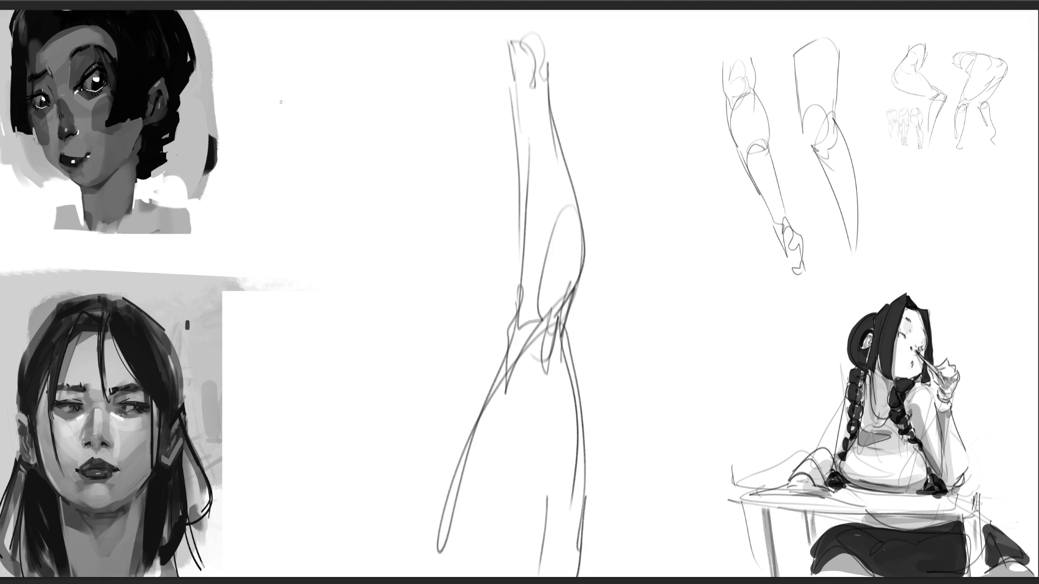
# Step: Sketch a pointed shape near the top left with curves, arcs and diagonals beneath it
pyautogui.moveTo(285, 86)
pyautogui.mouseDown()
pyautogui.moveTo(298, 102)
pyautogui.moveTo(393, 17)
pyautogui.moveTo(355, 68)
pyautogui.mouseUp()
pyautogui.moveTo(311, 101)
pyautogui.mouseDown()
pyautogui.moveTo(357, 98)
pyautogui.moveTo(380, 111)
pyautogui.mouseUp()
pyautogui.moveTo(360, 101)
pyautogui.mouseDown()
pyautogui.moveTo(398, 33)
pyautogui.moveTo(409, 67)
pyautogui.mouseUp()
pyautogui.moveTo(285, 102)
pyautogui.mouseDown()
pyautogui.moveTo(292, 158)
pyautogui.moveTo(386, 127)
pyautogui.moveTo(407, 135)
pyautogui.moveTo(389, 162)
pyautogui.mouseUp()
pyautogui.moveTo(380, 126)
pyautogui.mouseDown()
pyautogui.moveTo(425, 148)
pyautogui.moveTo(424, 168)
pyautogui.mouseUp()
pyautogui.moveTo(290, 138); pyautogui.dragTo(295, 157)
pyautogui.moveTo(283, 173)
pyautogui.mouseDown()
pyautogui.moveTo(328, 244)
pyautogui.moveTo(386, 191)
pyautogui.mouseUp()
pyautogui.moveTo(347, 250)
pyautogui.mouseDown()
pyautogui.moveTo(322, 252)
pyautogui.moveTo(363, 247)
pyautogui.moveTo(382, 201)
pyautogui.mouseUp()
pyautogui.moveTo(350, 169)
pyautogui.mouseDown()
pyautogui.moveTo(383, 196)
pyautogui.moveTo(387, 171)
pyautogui.moveTo(404, 187)
pyautogui.moveTo(443, 147)
pyautogui.moveTo(467, 164)
pyautogui.mouseUp()
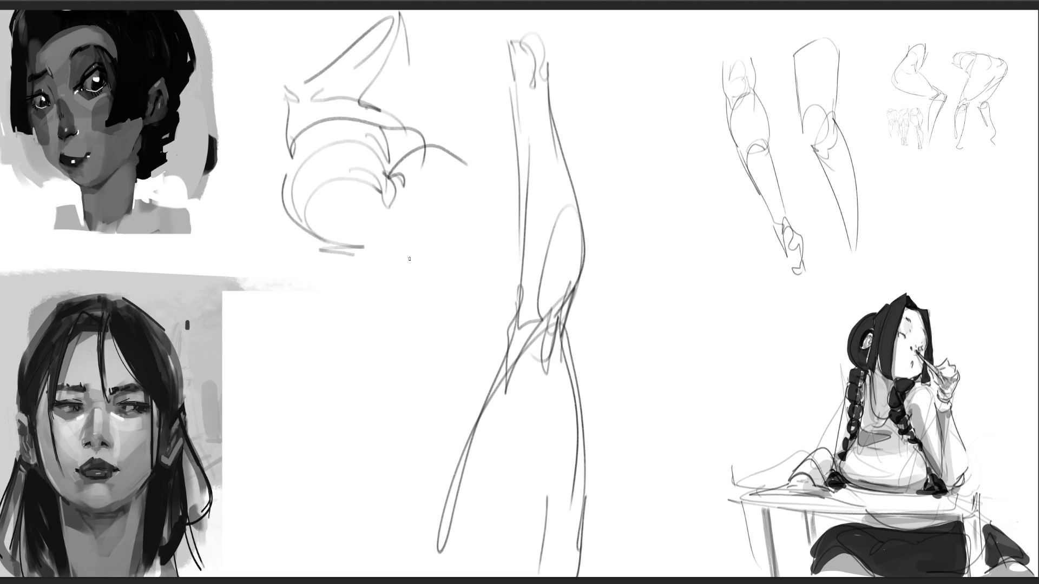
pyautogui.moveTo(368, 245); pyautogui.dragTo(485, 193)
pyautogui.moveTo(483, 195)
pyautogui.mouseDown()
pyautogui.moveTo(489, 154)
pyautogui.moveTo(504, 181)
pyautogui.mouseUp()
pyautogui.moveTo(559, 142); pyautogui.dragTo(563, 135)
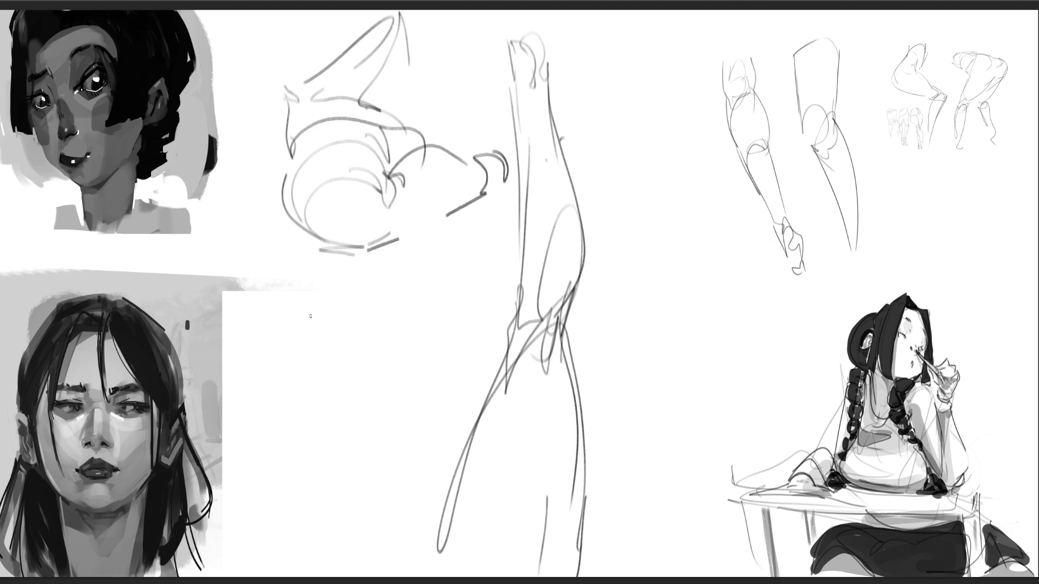
# Step: Draw a large rounded oval mass on the left side of the vertical figure
pyautogui.moveTo(305, 325)
pyautogui.mouseDown()
pyautogui.moveTo(364, 298)
pyautogui.moveTo(271, 349)
pyautogui.moveTo(265, 402)
pyautogui.moveTo(257, 372)
pyautogui.moveTo(311, 416)
pyautogui.moveTo(352, 416)
pyautogui.moveTo(463, 349)
pyautogui.moveTo(391, 291)
pyautogui.moveTo(406, 285)
pyautogui.mouseUp()
pyautogui.moveTo(349, 308)
pyautogui.mouseDown()
pyautogui.moveTo(457, 283)
pyautogui.moveTo(425, 281)
pyautogui.moveTo(462, 288)
pyautogui.moveTo(427, 281)
pyautogui.moveTo(467, 221)
pyautogui.moveTo(464, 257)
pyautogui.mouseUp()
pyautogui.moveTo(465, 260)
pyautogui.mouseDown()
pyautogui.moveTo(487, 232)
pyautogui.moveTo(503, 292)
pyautogui.mouseUp()
pyautogui.moveTo(504, 294)
pyautogui.mouseDown()
pyautogui.moveTo(478, 298)
pyautogui.moveTo(507, 295)
pyautogui.moveTo(509, 305)
pyautogui.mouseUp()
pyautogui.moveTo(514, 296); pyautogui.dragTo(505, 353)
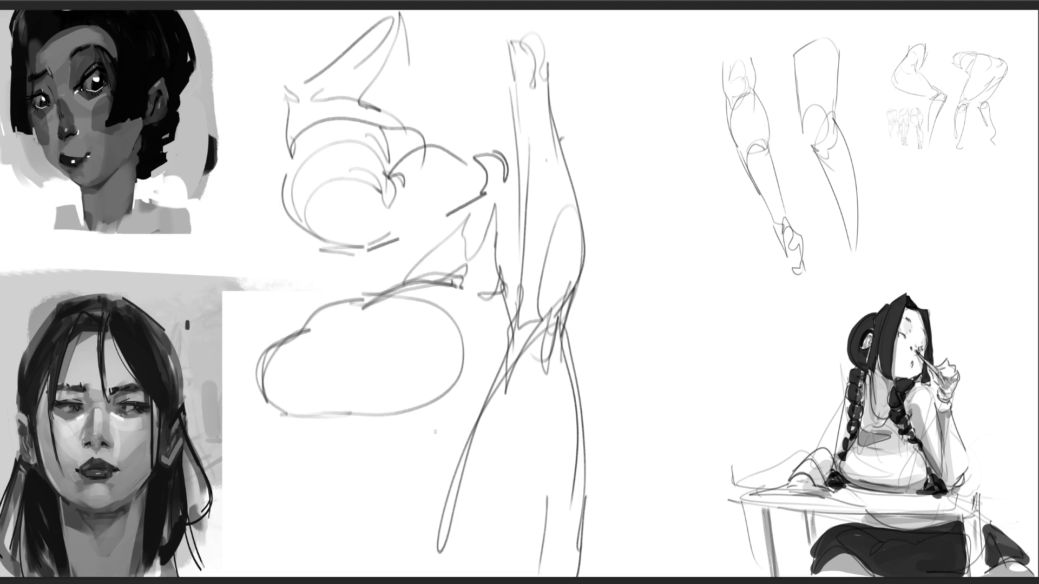
pyautogui.moveTo(343, 418)
pyautogui.mouseDown()
pyautogui.moveTo(525, 360)
pyautogui.moveTo(487, 392)
pyautogui.mouseUp()
pyautogui.moveTo(505, 332); pyautogui.dragTo(492, 393)
pyautogui.moveTo(430, 392); pyautogui.dragTo(503, 373)
pyautogui.moveTo(265, 345)
pyautogui.mouseDown()
pyautogui.moveTo(346, 297)
pyautogui.moveTo(328, 297)
pyautogui.mouseUp()
pyautogui.moveTo(321, 300); pyautogui.dragTo(362, 289)
pyautogui.moveTo(372, 250); pyautogui.dragTo(376, 291)
pyautogui.moveTo(397, 238); pyautogui.dragTo(376, 287)
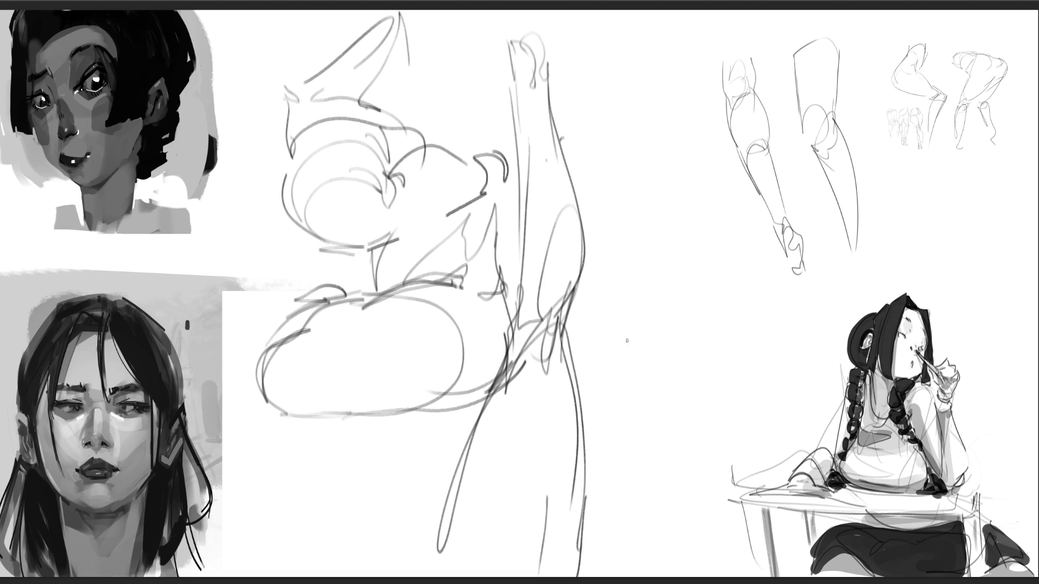
# Step: Draw a second large rounded mass with an upper arc on the figure's right side
pyautogui.moveTo(686, 250); pyautogui.dragTo(662, 301)
pyautogui.moveTo(682, 267); pyautogui.dragTo(712, 237)
pyautogui.moveTo(698, 238)
pyautogui.mouseDown()
pyautogui.moveTo(719, 230)
pyautogui.moveTo(730, 261)
pyautogui.moveTo(762, 246)
pyautogui.moveTo(807, 330)
pyautogui.moveTo(757, 417)
pyautogui.mouseUp()
pyautogui.moveTo(656, 398)
pyautogui.mouseDown()
pyautogui.moveTo(705, 417)
pyautogui.moveTo(809, 364)
pyautogui.moveTo(745, 414)
pyautogui.mouseUp()
pyautogui.moveTo(696, 412)
pyautogui.mouseDown()
pyautogui.moveTo(656, 385)
pyautogui.moveTo(644, 328)
pyautogui.mouseUp()
pyautogui.moveTo(685, 262)
pyautogui.mouseDown()
pyautogui.moveTo(656, 275)
pyautogui.moveTo(615, 271)
pyautogui.moveTo(588, 321)
pyautogui.mouseUp()
pyautogui.moveTo(601, 275); pyautogui.dragTo(583, 333)
pyautogui.moveTo(598, 269)
pyautogui.mouseDown()
pyautogui.moveTo(569, 349)
pyautogui.moveTo(617, 379)
pyautogui.mouseUp()
pyautogui.moveTo(591, 357)
pyautogui.mouseDown()
pyautogui.moveTo(629, 373)
pyautogui.moveTo(640, 392)
pyautogui.moveTo(616, 378)
pyautogui.mouseUp()
pyautogui.moveTo(644, 385)
pyautogui.mouseDown()
pyautogui.moveTo(671, 417)
pyautogui.moveTo(615, 392)
pyautogui.moveTo(725, 432)
pyautogui.moveTo(734, 406)
pyautogui.moveTo(763, 437)
pyautogui.moveTo(823, 433)
pyautogui.moveTo(744, 447)
pyautogui.moveTo(574, 355)
pyautogui.moveTo(596, 277)
pyautogui.moveTo(567, 346)
pyautogui.mouseUp()
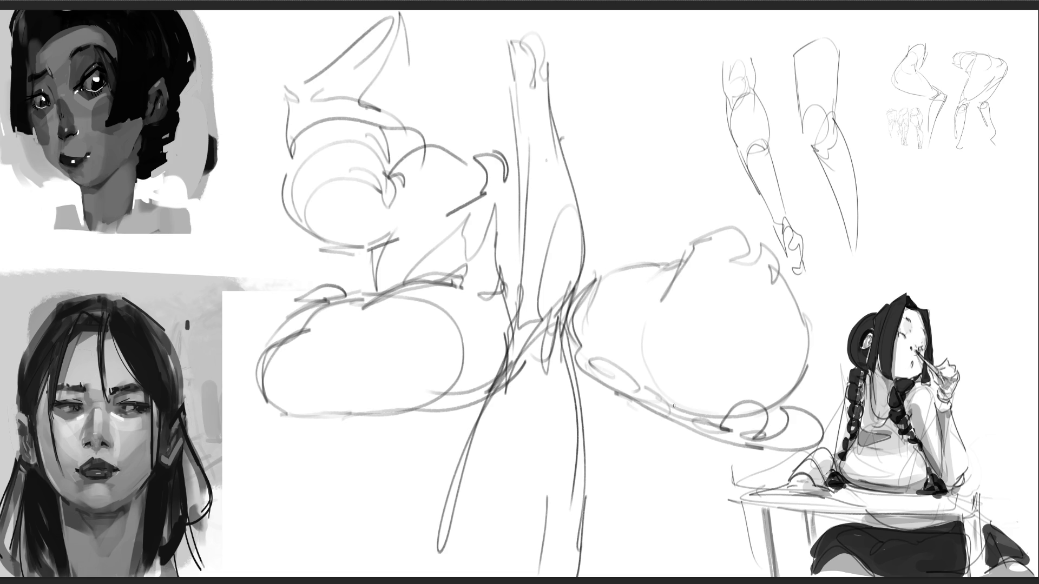
# Step: Free-transform the hip sketch down into the top-right corner and commit it
pyautogui.hotkey('ctrl', 't')
pyautogui.moveTo(249, 566); pyautogui.dragTo(677, 244)
pyautogui.press('Return')
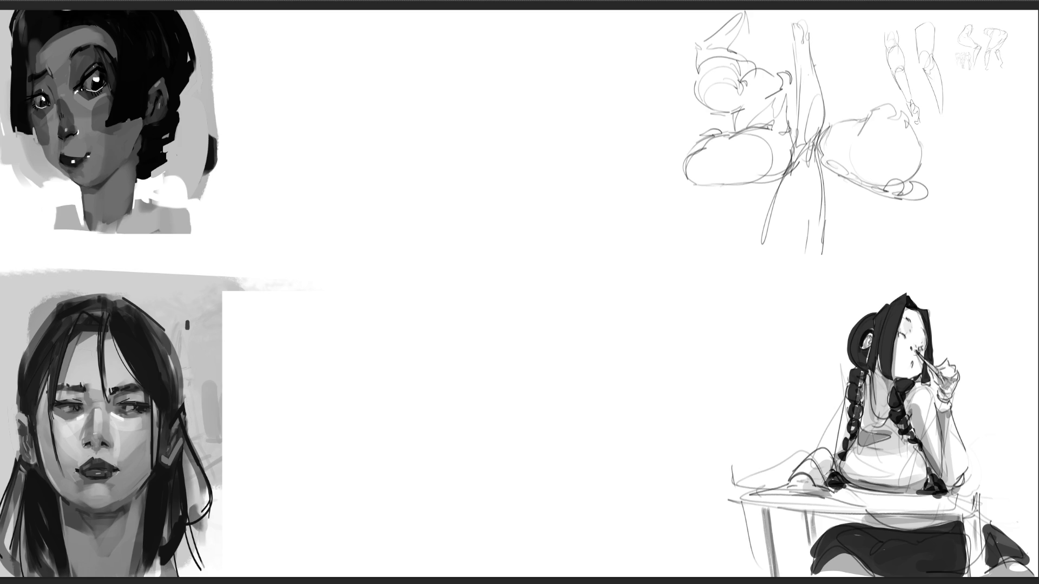
# Step: Sketch a bent arm in the centre, with upper arm, elbow and forearm reaching left
pyautogui.moveTo(340, 79)
pyautogui.mouseDown()
pyautogui.moveTo(341, 119)
pyautogui.moveTo(374, 46)
pyautogui.moveTo(411, 74)
pyautogui.mouseUp()
pyautogui.moveTo(383, 39)
pyautogui.mouseDown()
pyautogui.moveTo(441, 103)
pyautogui.moveTo(439, 135)
pyautogui.mouseUp()
pyautogui.moveTo(436, 135)
pyautogui.mouseDown()
pyautogui.moveTo(403, 142)
pyautogui.moveTo(410, 154)
pyautogui.mouseUp()
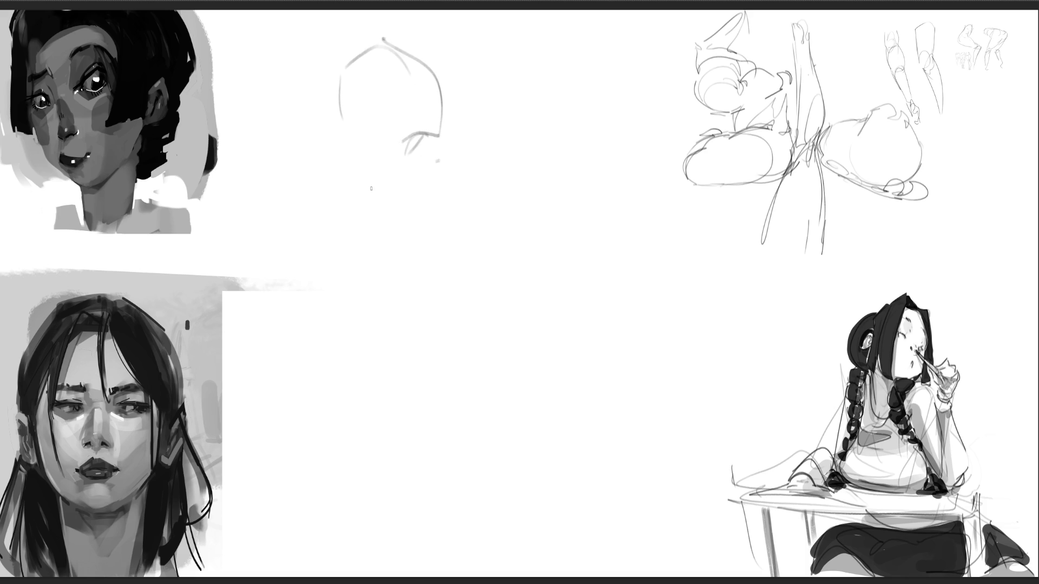
pyautogui.moveTo(336, 84); pyautogui.dragTo(382, 290)
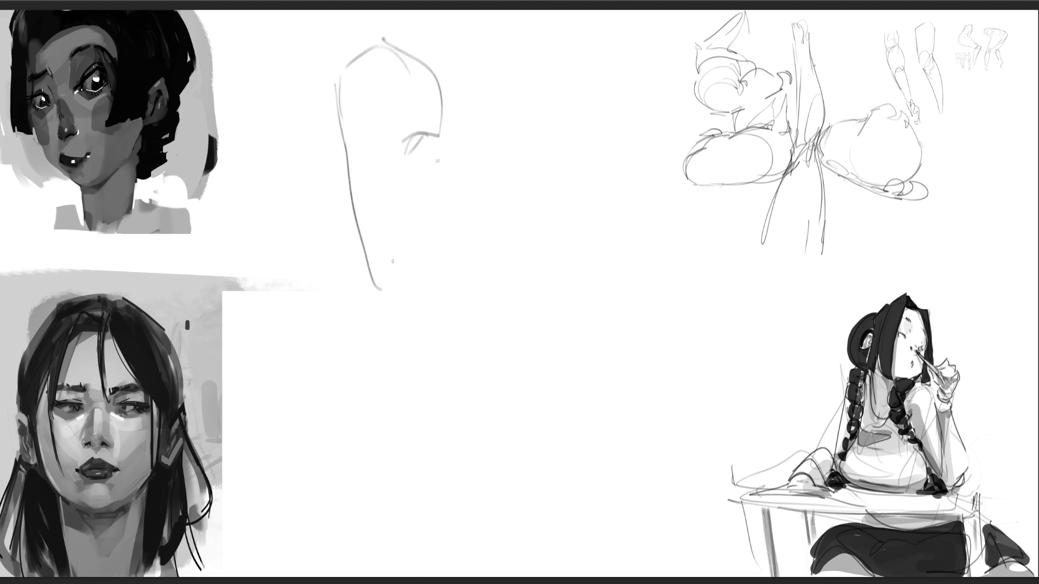
pyautogui.moveTo(422, 144); pyautogui.dragTo(428, 241)
pyautogui.moveTo(424, 195)
pyautogui.mouseDown()
pyautogui.moveTo(417, 300)
pyautogui.moveTo(390, 309)
pyautogui.mouseUp()
pyautogui.moveTo(366, 266)
pyautogui.mouseDown()
pyautogui.moveTo(357, 242)
pyautogui.moveTo(381, 321)
pyautogui.mouseUp()
pyautogui.moveTo(425, 253)
pyautogui.mouseDown()
pyautogui.moveTo(422, 338)
pyautogui.moveTo(372, 356)
pyautogui.moveTo(351, 332)
pyautogui.mouseUp()
pyautogui.moveTo(346, 262)
pyautogui.mouseDown()
pyautogui.moveTo(362, 303)
pyautogui.moveTo(209, 220)
pyautogui.mouseUp()
pyautogui.moveTo(209, 223); pyautogui.dragTo(268, 295)
pyautogui.moveTo(364, 356); pyautogui.dragTo(266, 291)
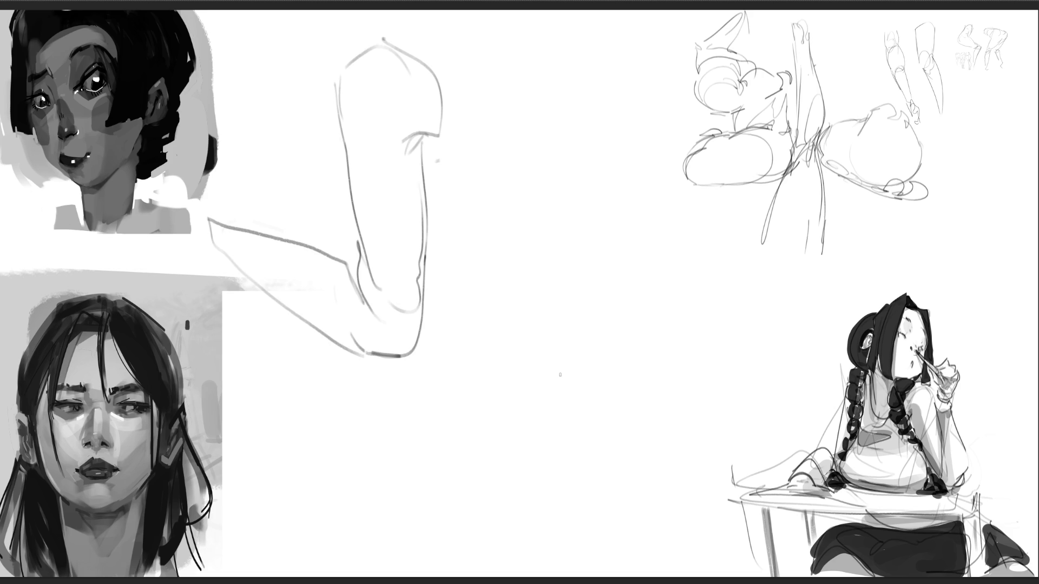
# Step: Add a second arm with rounded shoulder and a third arm below reaching right
pyautogui.moveTo(542, 194)
pyautogui.mouseDown()
pyautogui.moveTo(536, 240)
pyautogui.moveTo(541, 190)
pyautogui.moveTo(533, 227)
pyautogui.moveTo(480, 237)
pyautogui.moveTo(539, 238)
pyautogui.moveTo(461, 301)
pyautogui.mouseUp()
pyautogui.moveTo(465, 252)
pyautogui.mouseDown()
pyautogui.moveTo(469, 302)
pyautogui.moveTo(455, 304)
pyautogui.moveTo(564, 277)
pyautogui.moveTo(598, 246)
pyautogui.moveTo(590, 284)
pyautogui.moveTo(637, 228)
pyautogui.moveTo(681, 265)
pyautogui.moveTo(588, 291)
pyautogui.moveTo(682, 278)
pyautogui.moveTo(562, 311)
pyautogui.moveTo(649, 304)
pyautogui.mouseUp()
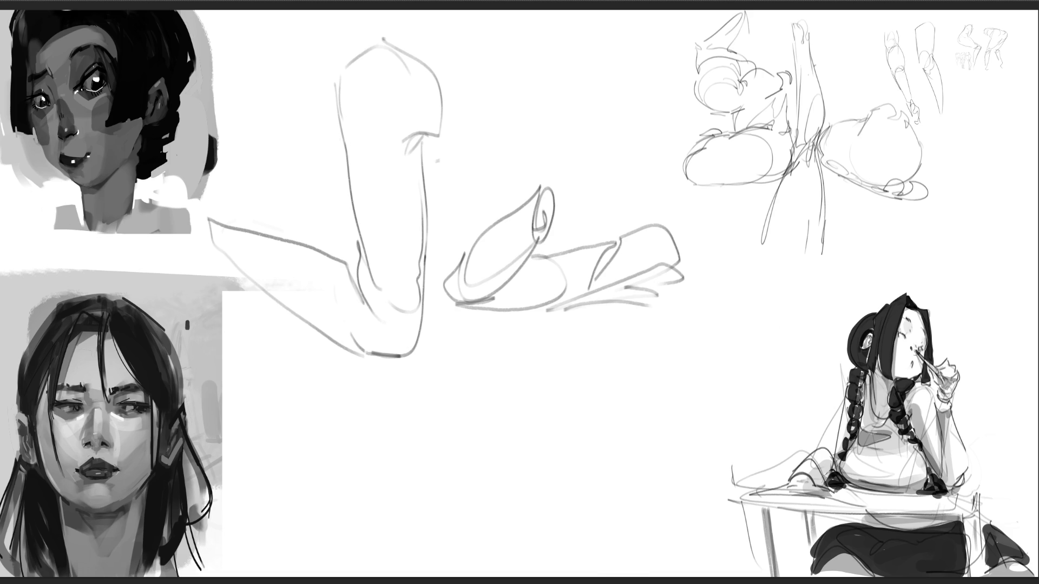
pyautogui.moveTo(437, 361)
pyautogui.mouseDown()
pyautogui.moveTo(446, 343)
pyautogui.moveTo(490, 350)
pyautogui.moveTo(505, 385)
pyautogui.mouseUp()
pyautogui.moveTo(490, 347)
pyautogui.mouseDown()
pyautogui.moveTo(505, 384)
pyautogui.moveTo(496, 388)
pyautogui.mouseUp()
pyautogui.moveTo(437, 361); pyautogui.dragTo(443, 412)
pyautogui.moveTo(459, 447)
pyautogui.mouseDown()
pyautogui.moveTo(493, 505)
pyautogui.moveTo(499, 380)
pyautogui.moveTo(542, 476)
pyautogui.moveTo(530, 511)
pyautogui.mouseUp()
pyautogui.moveTo(481, 483)
pyautogui.mouseDown()
pyautogui.moveTo(522, 550)
pyautogui.moveTo(567, 501)
pyautogui.moveTo(525, 557)
pyautogui.moveTo(543, 565)
pyautogui.moveTo(557, 548)
pyautogui.mouseUp()
pyautogui.moveTo(568, 534)
pyautogui.mouseDown()
pyautogui.moveTo(556, 550)
pyautogui.moveTo(599, 520)
pyautogui.mouseUp()
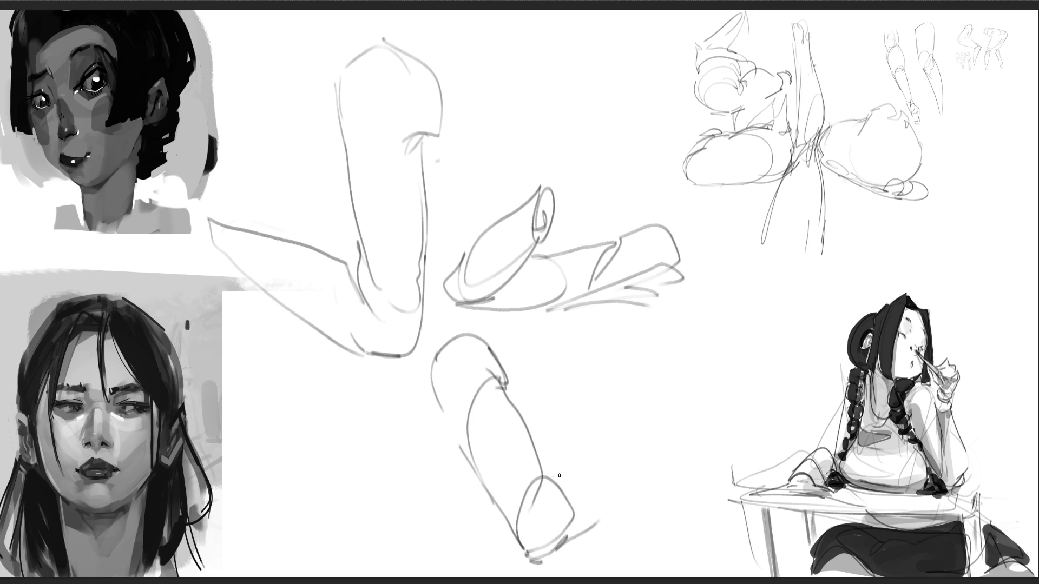
pyautogui.moveTo(570, 469)
pyautogui.mouseDown()
pyautogui.moveTo(703, 442)
pyautogui.moveTo(703, 463)
pyautogui.moveTo(546, 563)
pyautogui.mouseUp()
pyautogui.moveTo(589, 530)
pyautogui.mouseDown()
pyautogui.moveTo(690, 459)
pyautogui.moveTo(739, 454)
pyautogui.moveTo(723, 495)
pyautogui.mouseUp()
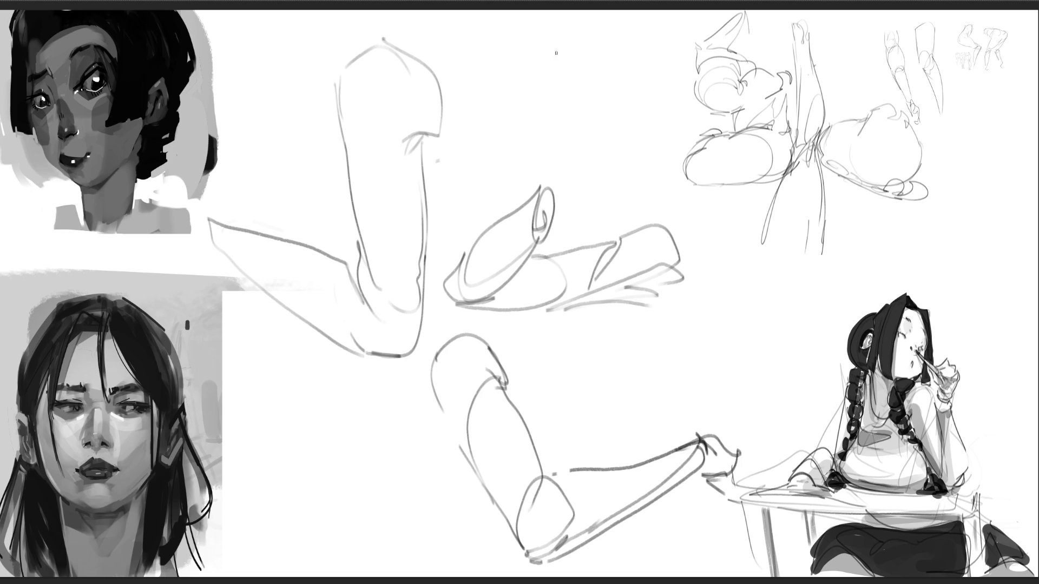
# Step: Draw a fourth arm near the top centre, down through forearm, wrist cuff and hand
pyautogui.moveTo(560, 50)
pyautogui.mouseDown()
pyautogui.moveTo(594, 27)
pyautogui.moveTo(625, 72)
pyautogui.mouseUp()
pyautogui.moveTo(584, 29)
pyautogui.mouseDown()
pyautogui.moveTo(527, 69)
pyautogui.moveTo(581, 28)
pyautogui.moveTo(559, 84)
pyautogui.moveTo(575, 93)
pyautogui.moveTo(585, 81)
pyautogui.moveTo(617, 120)
pyautogui.mouseUp()
pyautogui.moveTo(624, 64)
pyautogui.mouseDown()
pyautogui.moveTo(649, 101)
pyautogui.moveTo(642, 147)
pyautogui.moveTo(675, 152)
pyautogui.moveTo(662, 165)
pyautogui.mouseUp()
pyautogui.moveTo(640, 147); pyautogui.dragTo(709, 271)
pyautogui.moveTo(673, 135); pyautogui.dragTo(732, 311)
pyautogui.moveTo(708, 271)
pyautogui.mouseDown()
pyautogui.moveTo(717, 315)
pyautogui.moveTo(728, 312)
pyautogui.mouseUp()
pyautogui.moveTo(727, 313); pyautogui.dragTo(724, 327)
pyautogui.moveTo(712, 279); pyautogui.dragTo(717, 349)
pyautogui.moveTo(727, 328); pyautogui.dragTo(730, 349)
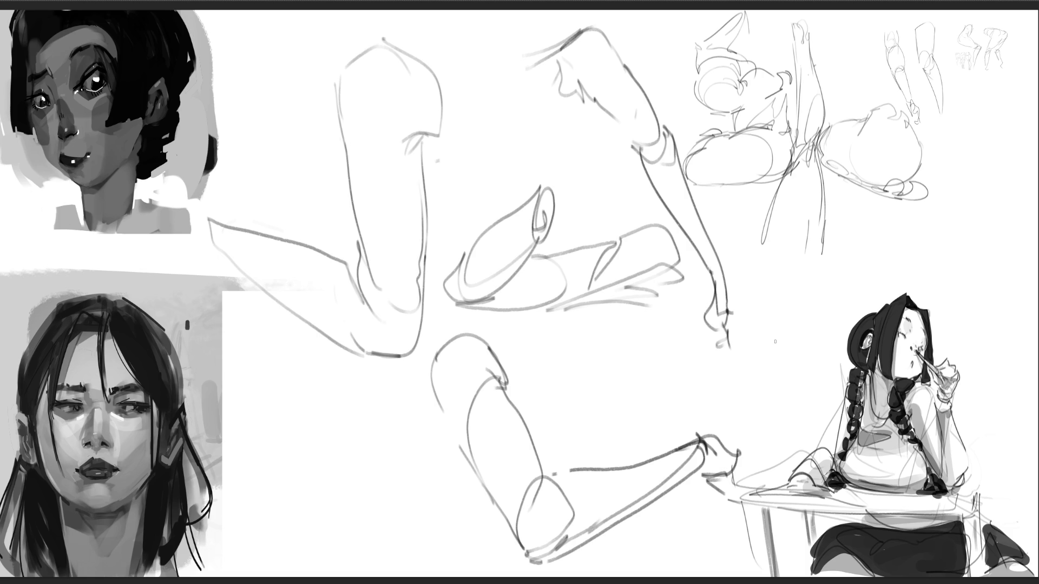
# Step: Free-transform the arm studies down into the top-right area and commit
pyautogui.hotkey('ctrl', 't')
pyautogui.moveTo(204, 563); pyautogui.dragTo(679, 327)
pyautogui.press('Return')
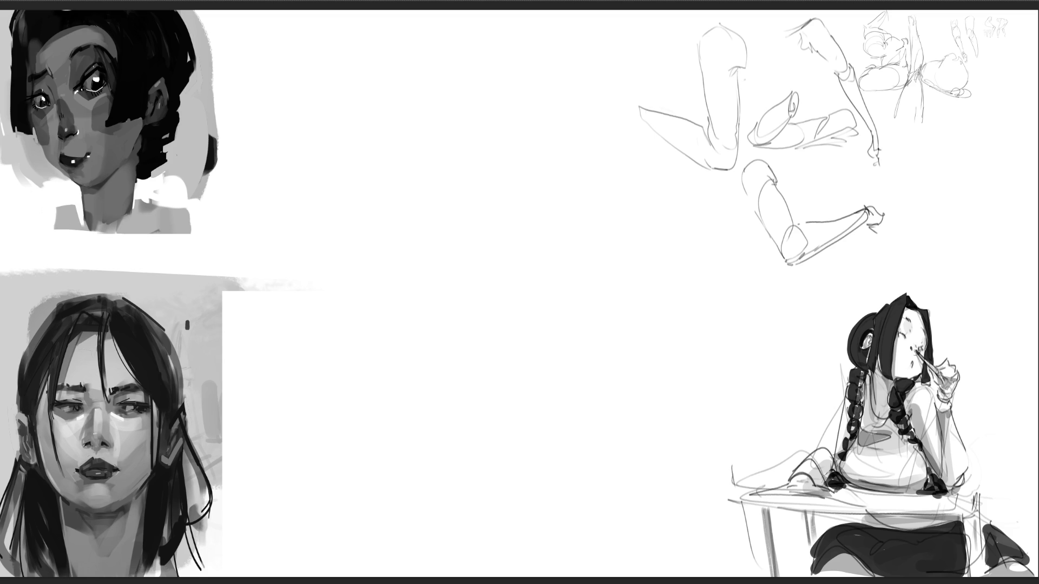
# Step: Begin a bent limb study near the top with its upper and lower contours
pyautogui.moveTo(289, 100)
pyautogui.mouseDown()
pyautogui.moveTo(352, 56)
pyautogui.moveTo(349, 89)
pyautogui.moveTo(333, 98)
pyautogui.mouseUp()
pyautogui.moveTo(370, 53)
pyautogui.mouseDown()
pyautogui.moveTo(337, 100)
pyautogui.moveTo(375, 107)
pyautogui.mouseUp()
pyautogui.moveTo(410, 73); pyautogui.dragTo(363, 109)
pyautogui.moveTo(317, 85); pyautogui.dragTo(281, 172)
pyautogui.moveTo(314, 101)
pyautogui.mouseDown()
pyautogui.moveTo(366, 116)
pyautogui.moveTo(316, 207)
pyautogui.moveTo(370, 122)
pyautogui.moveTo(441, 220)
pyautogui.mouseUp()
pyautogui.moveTo(317, 210); pyautogui.dragTo(433, 280)
pyautogui.moveTo(364, 125)
pyautogui.mouseDown()
pyautogui.moveTo(439, 181)
pyautogui.moveTo(445, 215)
pyautogui.mouseUp()
pyautogui.moveTo(446, 194); pyautogui.dragTo(457, 223)
pyautogui.moveTo(441, 187); pyautogui.dragTo(463, 232)
pyautogui.moveTo(450, 259); pyautogui.dragTo(437, 282)
pyautogui.moveTo(436, 281)
pyautogui.mouseDown()
pyautogui.moveTo(496, 289)
pyautogui.moveTo(527, 268)
pyautogui.moveTo(460, 117)
pyautogui.moveTo(457, 42)
pyautogui.moveTo(462, 116)
pyautogui.mouseUp()
# Step: Refine the limb's long contours, right edge and rounded top
pyautogui.moveTo(463, 121)
pyautogui.mouseDown()
pyautogui.moveTo(484, 24)
pyautogui.moveTo(509, 135)
pyautogui.mouseUp()
pyautogui.moveTo(490, 64); pyautogui.dragTo(532, 227)
pyautogui.moveTo(517, 191)
pyautogui.mouseDown()
pyautogui.moveTo(526, 278)
pyautogui.moveTo(498, 299)
pyautogui.moveTo(519, 291)
pyautogui.mouseUp()
pyautogui.moveTo(517, 158); pyautogui.dragTo(509, 128)
pyautogui.moveTo(476, 31)
pyautogui.mouseDown()
pyautogui.moveTo(483, 76)
pyautogui.moveTo(445, 48)
pyautogui.moveTo(449, 32)
pyautogui.mouseUp()
pyautogui.moveTo(433, 23)
pyautogui.mouseDown()
pyautogui.moveTo(452, 52)
pyautogui.moveTo(494, 48)
pyautogui.mouseUp()
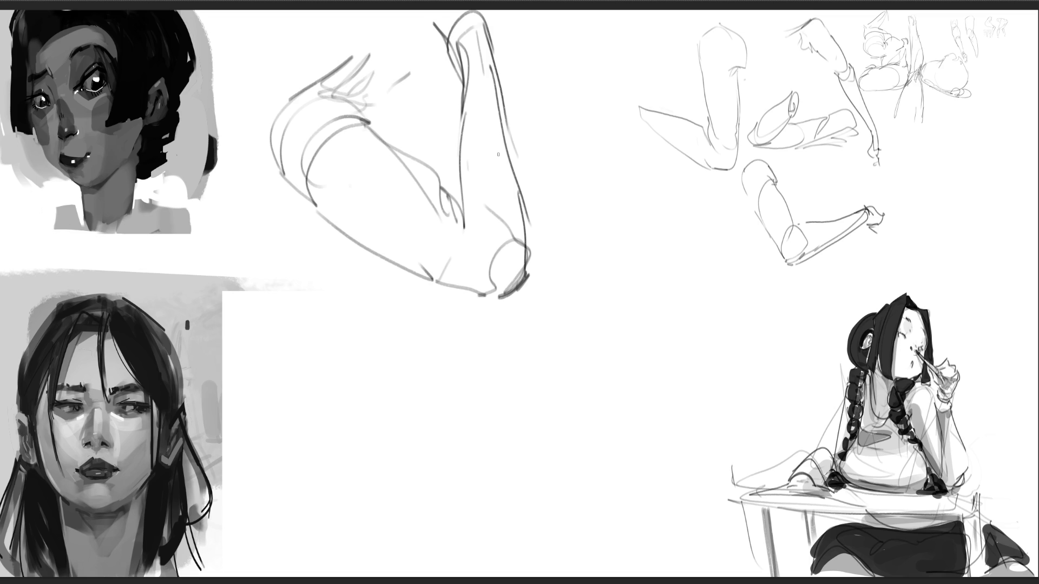
# Step: Sketch a second bent leg to the right with knee and shin
pyautogui.moveTo(575, 146)
pyautogui.mouseDown()
pyautogui.moveTo(585, 185)
pyautogui.moveTo(574, 187)
pyautogui.moveTo(595, 118)
pyautogui.moveTo(641, 140)
pyautogui.moveTo(658, 194)
pyautogui.mouseUp()
pyautogui.moveTo(580, 184)
pyautogui.mouseDown()
pyautogui.moveTo(612, 202)
pyautogui.moveTo(601, 209)
pyautogui.mouseUp()
pyautogui.moveTo(592, 188)
pyautogui.mouseDown()
pyautogui.moveTo(601, 221)
pyautogui.moveTo(662, 252)
pyautogui.mouseUp()
pyautogui.moveTo(666, 214); pyautogui.dragTo(666, 270)
pyautogui.moveTo(667, 273); pyautogui.dragTo(649, 311)
pyautogui.moveTo(625, 276)
pyautogui.mouseDown()
pyautogui.moveTo(636, 336)
pyautogui.moveTo(630, 297)
pyautogui.moveTo(623, 320)
pyautogui.moveTo(619, 311)
pyautogui.mouseUp()
pyautogui.moveTo(623, 314); pyautogui.dragTo(650, 308)
pyautogui.moveTo(665, 260)
pyautogui.mouseDown()
pyautogui.moveTo(665, 336)
pyautogui.moveTo(643, 355)
pyautogui.mouseUp()
# Step: Draw the second leg's foot, ankle and shoe with toe detail
pyautogui.moveTo(622, 295); pyautogui.dragTo(609, 334)
pyautogui.moveTo(608, 335); pyautogui.dragTo(639, 356)
pyautogui.moveTo(625, 290); pyautogui.dragTo(592, 314)
pyautogui.moveTo(620, 309)
pyautogui.mouseDown()
pyautogui.moveTo(512, 355)
pyautogui.moveTo(474, 394)
pyautogui.moveTo(642, 351)
pyautogui.moveTo(552, 374)
pyautogui.mouseUp()
pyautogui.moveTo(474, 371)
pyautogui.mouseDown()
pyautogui.moveTo(447, 389)
pyautogui.moveTo(474, 396)
pyautogui.mouseUp()
pyautogui.moveTo(476, 396); pyautogui.dragTo(447, 408)
pyautogui.moveTo(480, 399); pyautogui.dragTo(447, 415)
pyautogui.moveTo(447, 397); pyautogui.dragTo(425, 437)
pyautogui.moveTo(461, 414)
pyautogui.mouseDown()
pyautogui.moveTo(449, 435)
pyautogui.moveTo(459, 427)
pyautogui.moveTo(458, 441)
pyautogui.moveTo(417, 466)
pyautogui.moveTo(447, 441)
pyautogui.mouseUp()
pyautogui.moveTo(428, 466); pyautogui.dragTo(451, 458)
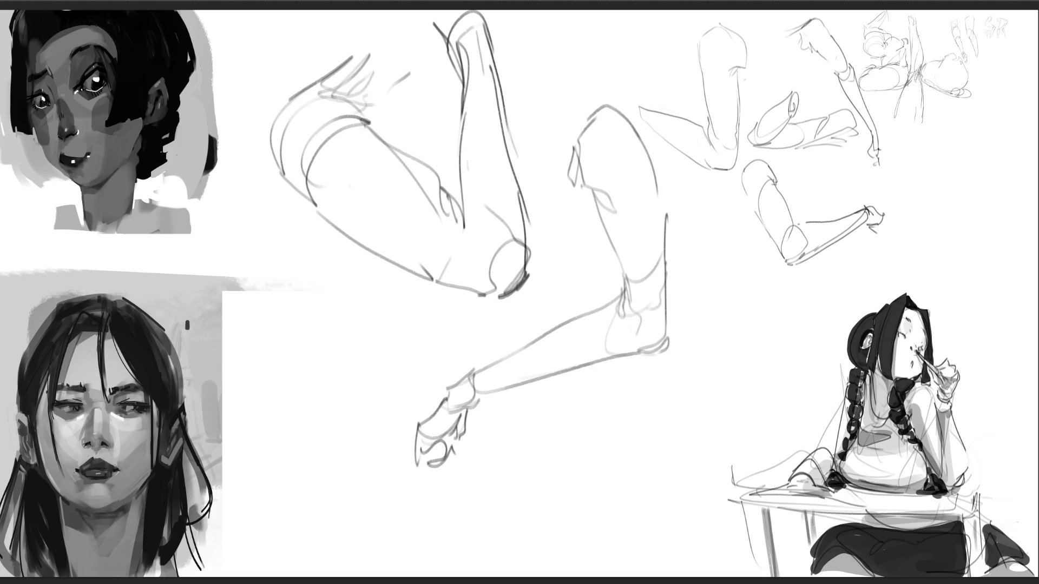
# Step: Draw a third leg on the left down to the ground, with a hand and curve below
pyautogui.moveTo(333, 274)
pyautogui.mouseDown()
pyautogui.moveTo(329, 337)
pyautogui.moveTo(352, 254)
pyautogui.moveTo(385, 286)
pyautogui.moveTo(393, 324)
pyautogui.moveTo(360, 341)
pyautogui.moveTo(358, 363)
pyautogui.mouseUp()
pyautogui.moveTo(325, 295); pyautogui.dragTo(327, 392)
pyautogui.moveTo(363, 340)
pyautogui.mouseDown()
pyautogui.moveTo(346, 403)
pyautogui.moveTo(333, 404)
pyautogui.mouseUp()
pyautogui.moveTo(325, 369)
pyautogui.mouseDown()
pyautogui.moveTo(321, 400)
pyautogui.moveTo(344, 424)
pyautogui.moveTo(333, 427)
pyautogui.moveTo(320, 507)
pyautogui.mouseUp()
pyautogui.moveTo(341, 425); pyautogui.dragTo(325, 511)
pyautogui.moveTo(328, 504); pyautogui.dragTo(320, 517)
pyautogui.moveTo(319, 447)
pyautogui.mouseDown()
pyautogui.moveTo(313, 504)
pyautogui.moveTo(322, 524)
pyautogui.mouseUp()
pyautogui.moveTo(322, 505)
pyautogui.mouseDown()
pyautogui.moveTo(289, 521)
pyautogui.moveTo(283, 495)
pyautogui.mouseUp()
pyautogui.moveTo(285, 496)
pyautogui.mouseDown()
pyautogui.moveTo(293, 514)
pyautogui.moveTo(271, 520)
pyautogui.moveTo(305, 528)
pyautogui.mouseUp()
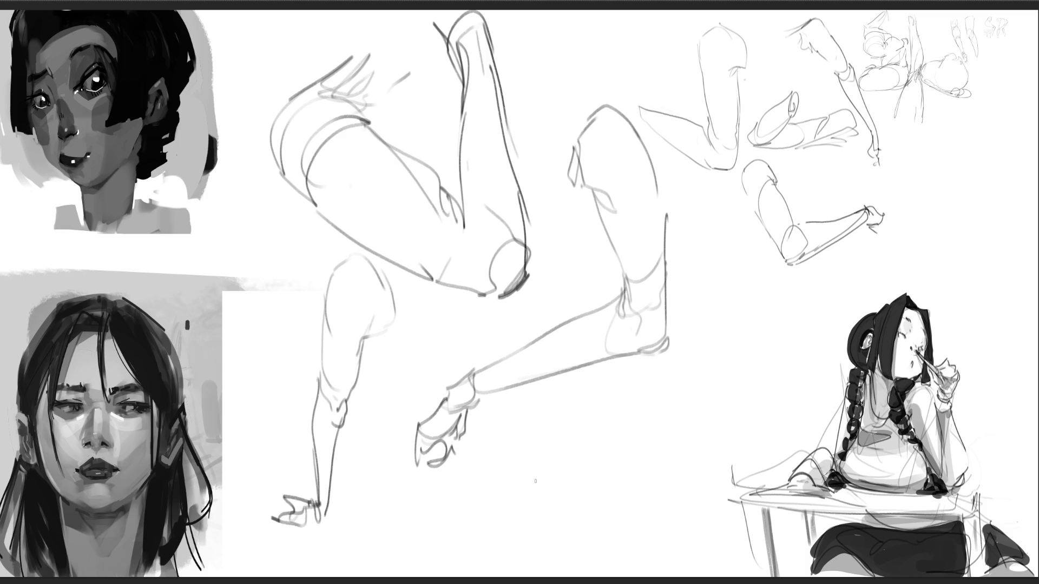
pyautogui.moveTo(528, 468); pyautogui.dragTo(510, 543)
pyautogui.moveTo(535, 463)
pyautogui.mouseDown()
pyautogui.moveTo(469, 535)
pyautogui.moveTo(541, 458)
pyautogui.moveTo(517, 541)
pyautogui.moveTo(541, 567)
pyautogui.moveTo(614, 501)
pyautogui.moveTo(547, 457)
pyautogui.moveTo(650, 411)
pyautogui.moveTo(641, 462)
pyautogui.mouseUp()
# Step: Sketch a kneeling leg on the right with a hand and fingers below the knee
pyautogui.moveTo(670, 403); pyautogui.dragTo(633, 480)
pyautogui.moveTo(643, 394); pyautogui.dragTo(649, 384)
pyautogui.moveTo(703, 357)
pyautogui.mouseDown()
pyautogui.moveTo(720, 395)
pyautogui.moveTo(652, 453)
pyautogui.moveTo(661, 373)
pyautogui.moveTo(637, 384)
pyautogui.moveTo(626, 373)
pyautogui.moveTo(639, 387)
pyautogui.mouseUp()
pyautogui.moveTo(663, 376); pyautogui.dragTo(635, 395)
pyautogui.moveTo(672, 355); pyautogui.dragTo(699, 347)
pyautogui.moveTo(556, 321)
pyautogui.mouseDown()
pyautogui.moveTo(524, 327)
pyautogui.moveTo(540, 267)
pyautogui.moveTo(551, 313)
pyautogui.moveTo(576, 310)
pyautogui.moveTo(509, 322)
pyautogui.mouseUp()
pyautogui.moveTo(531, 288)
pyautogui.mouseDown()
pyautogui.moveTo(523, 328)
pyautogui.moveTo(540, 306)
pyautogui.moveTo(552, 308)
pyautogui.mouseUp()
pyautogui.moveTo(557, 277); pyautogui.dragTo(575, 313)
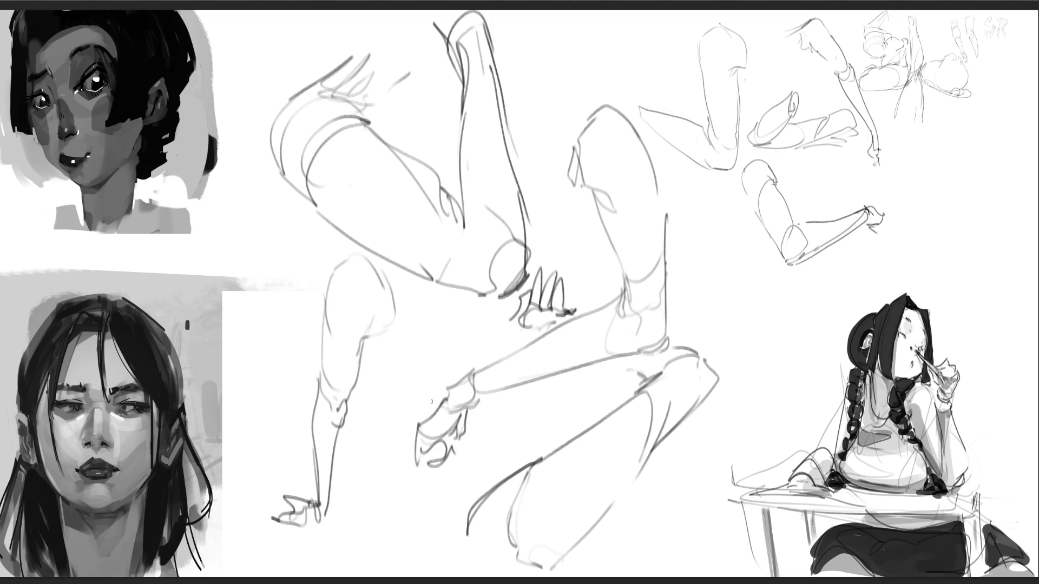
pyautogui.hotkey('ctrl', 't')
# Step: Scale the leg studies down into the top-right corner and begin a torso study on the cleared canvas
pyautogui.moveTo(269, 572)
pyautogui.mouseDown()
pyautogui.moveTo(433, 441)
pyautogui.moveTo(689, 343)
pyautogui.moveTo(687, 136)
pyautogui.mouseUp()
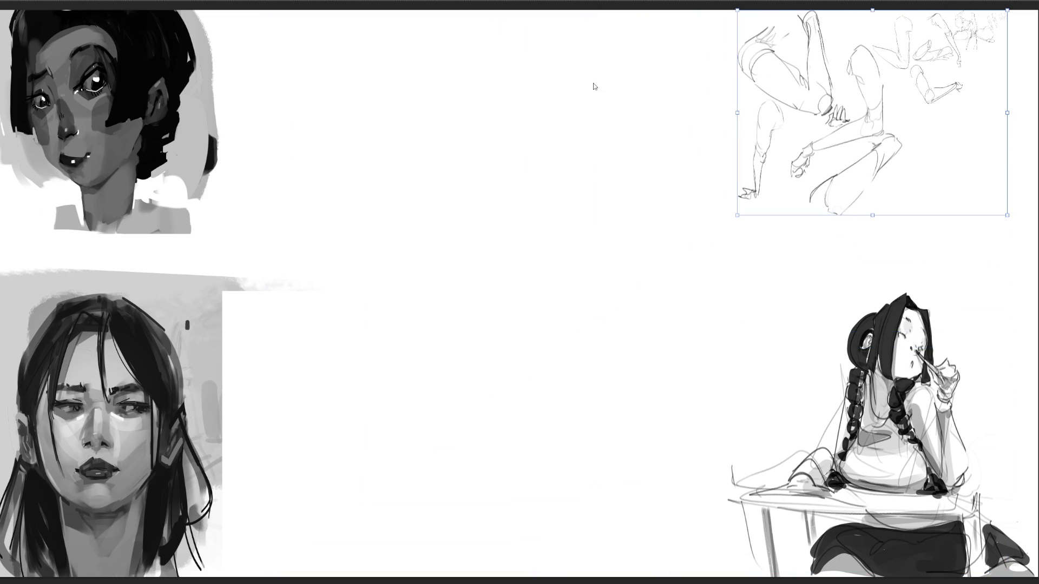
pyautogui.press('Return')
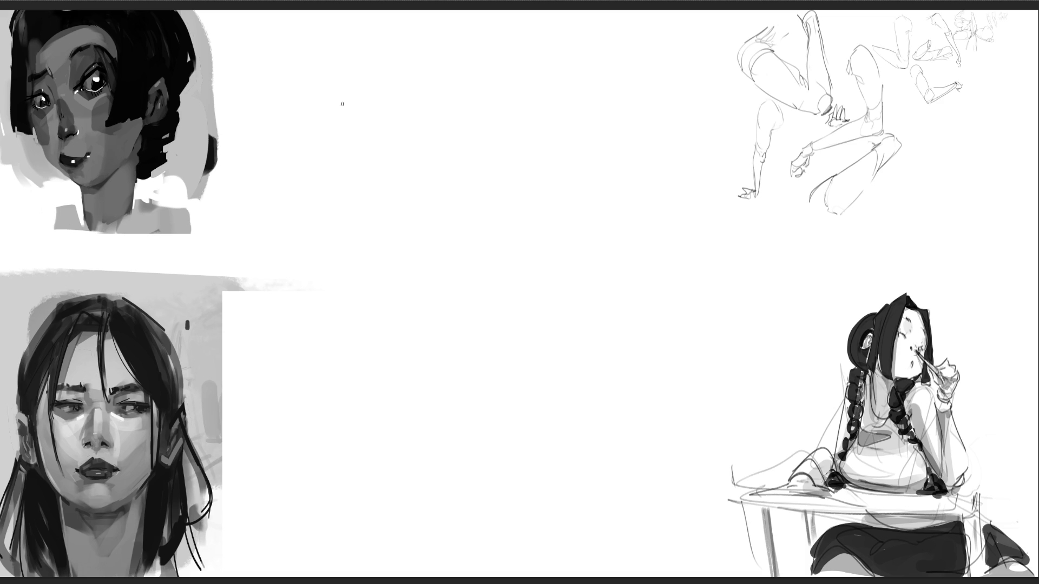
pyautogui.moveTo(323, 97); pyautogui.dragTo(322, 142)
pyautogui.moveTo(344, 34)
pyautogui.mouseDown()
pyautogui.moveTo(315, 84)
pyautogui.moveTo(359, 33)
pyautogui.mouseUp()
# Step: Sketch the upper body, shoulder contour and long left side of the torso
pyautogui.moveTo(388, 68)
pyautogui.mouseDown()
pyautogui.moveTo(374, 111)
pyautogui.moveTo(406, 135)
pyautogui.moveTo(347, 140)
pyautogui.moveTo(448, 142)
pyautogui.mouseUp()
pyautogui.moveTo(509, 88)
pyautogui.mouseDown()
pyautogui.moveTo(469, 147)
pyautogui.moveTo(494, 54)
pyautogui.moveTo(431, 23)
pyautogui.moveTo(470, 53)
pyautogui.mouseUp()
pyautogui.moveTo(476, 10)
pyautogui.mouseDown()
pyautogui.moveTo(501, 18)
pyautogui.moveTo(521, 60)
pyautogui.moveTo(558, 78)
pyautogui.mouseUp()
pyautogui.moveTo(562, 81)
pyautogui.mouseDown()
pyautogui.moveTo(558, 108)
pyautogui.moveTo(587, 117)
pyautogui.mouseUp()
pyautogui.moveTo(564, 81)
pyautogui.mouseDown()
pyautogui.moveTo(587, 273)
pyautogui.moveTo(557, 306)
pyautogui.mouseUp()
pyautogui.moveTo(516, 105); pyautogui.dragTo(461, 160)
pyautogui.moveTo(385, 158); pyautogui.dragTo(414, 160)
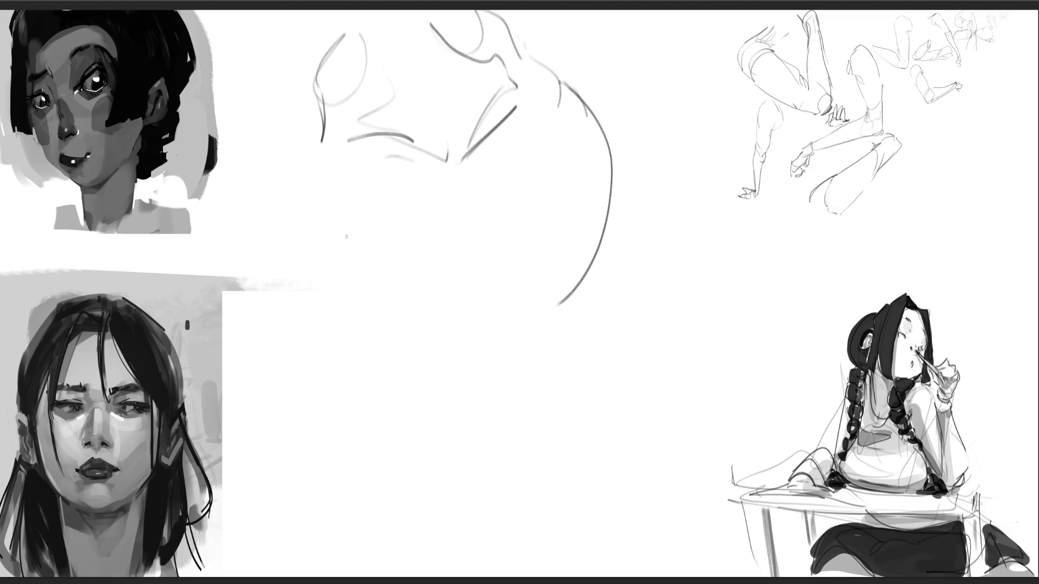
# Step: Add a looping torso contour, the hip, the leg contours below it, and the torso's right side
pyautogui.moveTo(313, 156)
pyautogui.mouseDown()
pyautogui.moveTo(360, 345)
pyautogui.moveTo(439, 181)
pyautogui.moveTo(466, 215)
pyautogui.moveTo(495, 394)
pyautogui.mouseUp()
pyautogui.moveTo(390, 393)
pyautogui.mouseDown()
pyautogui.moveTo(468, 414)
pyautogui.moveTo(522, 389)
pyautogui.moveTo(500, 463)
pyautogui.moveTo(479, 479)
pyautogui.mouseUp()
pyautogui.moveTo(515, 422)
pyautogui.mouseDown()
pyautogui.moveTo(501, 482)
pyautogui.moveTo(460, 506)
pyautogui.mouseUp()
pyautogui.moveTo(424, 425); pyautogui.dragTo(390, 577)
pyautogui.moveTo(508, 481); pyautogui.dragTo(494, 529)
pyautogui.moveTo(612, 126)
pyautogui.mouseDown()
pyautogui.moveTo(541, 430)
pyautogui.moveTo(581, 411)
pyautogui.mouseUp()
pyautogui.moveTo(541, 457); pyautogui.dragTo(562, 482)
pyautogui.moveTo(582, 449)
pyautogui.mouseDown()
pyautogui.moveTo(590, 385)
pyautogui.moveTo(607, 575)
pyautogui.mouseUp()
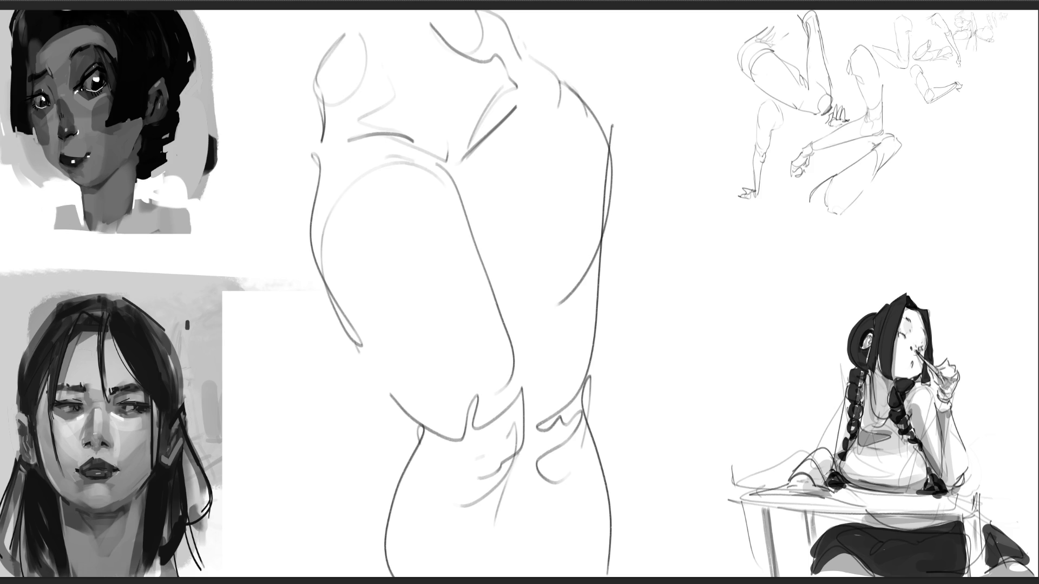
# Step: Free-transform the torso study down into the top-right corner with Ctrl+T
pyautogui.hotkey('ctrl', 't')
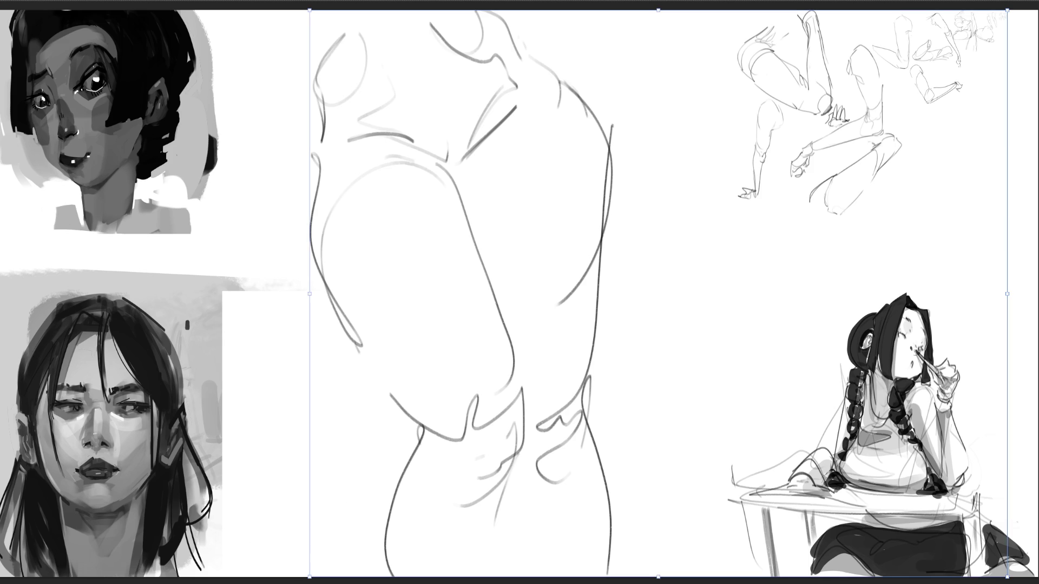
pyautogui.moveTo(310, 579); pyautogui.dragTo(707, 253)
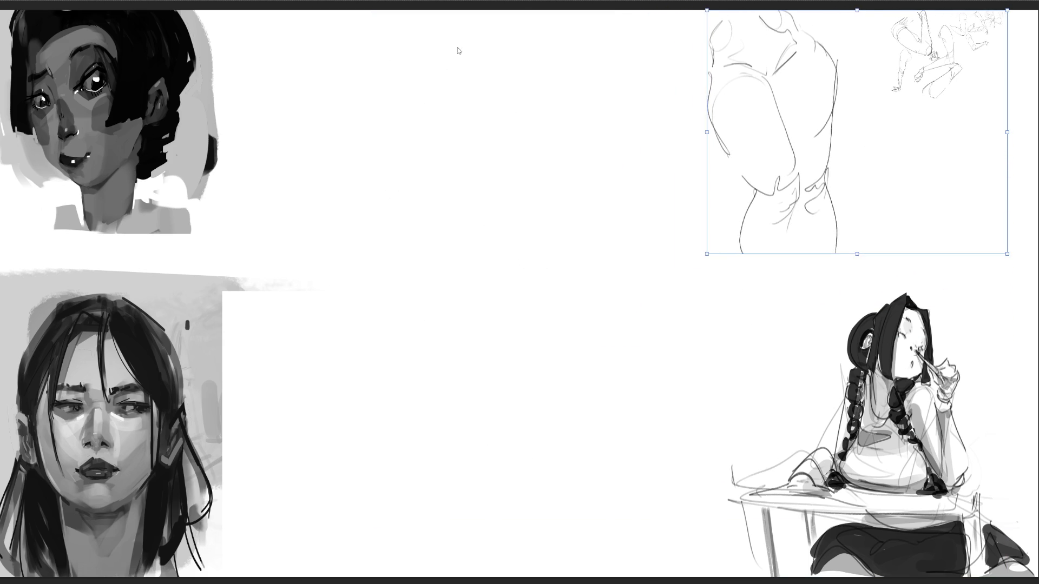
pyautogui.press('Return')
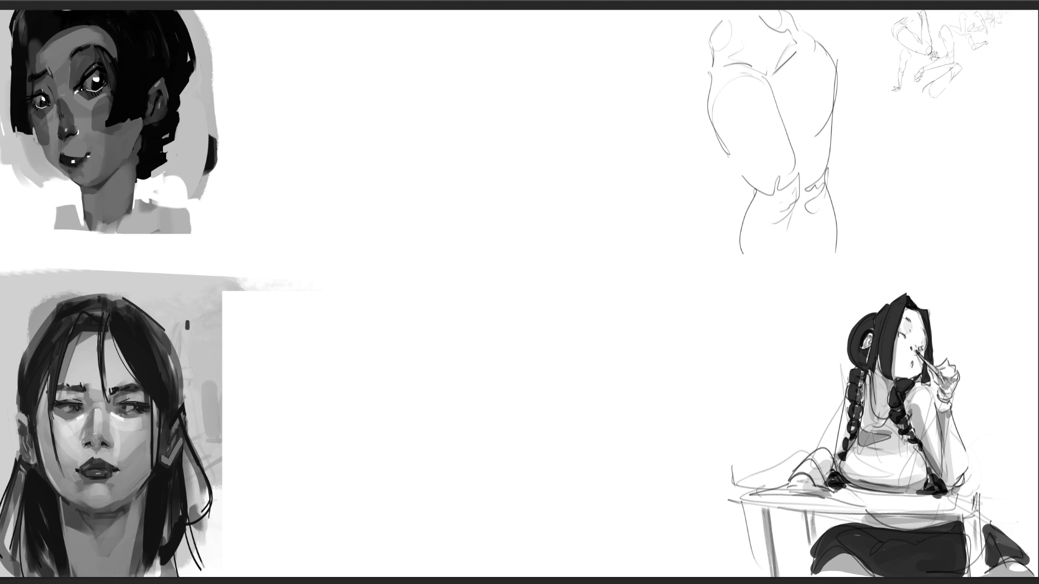
# Step: Draw an ellipse-topped cylinder with strokes beside it, a long diagonal and a looping contour
pyautogui.moveTo(401, 108)
pyautogui.mouseDown()
pyautogui.moveTo(443, 113)
pyautogui.moveTo(401, 103)
pyautogui.moveTo(427, 113)
pyautogui.mouseUp()
pyautogui.moveTo(433, 92); pyautogui.dragTo(404, 166)
pyautogui.moveTo(459, 76)
pyautogui.mouseDown()
pyautogui.moveTo(471, 127)
pyautogui.moveTo(457, 143)
pyautogui.mouseUp()
pyautogui.moveTo(463, 140); pyautogui.dragTo(448, 160)
pyautogui.moveTo(471, 113)
pyautogui.mouseDown()
pyautogui.moveTo(487, 138)
pyautogui.moveTo(454, 169)
pyautogui.mouseUp()
pyautogui.moveTo(469, 90)
pyautogui.mouseDown()
pyautogui.moveTo(528, 140)
pyautogui.moveTo(536, 192)
pyautogui.mouseUp()
pyautogui.moveTo(390, 159)
pyautogui.mouseDown()
pyautogui.moveTo(458, 244)
pyautogui.moveTo(466, 159)
pyautogui.moveTo(513, 227)
pyautogui.moveTo(485, 255)
pyautogui.mouseUp()
pyautogui.moveTo(535, 199); pyautogui.dragTo(501, 262)
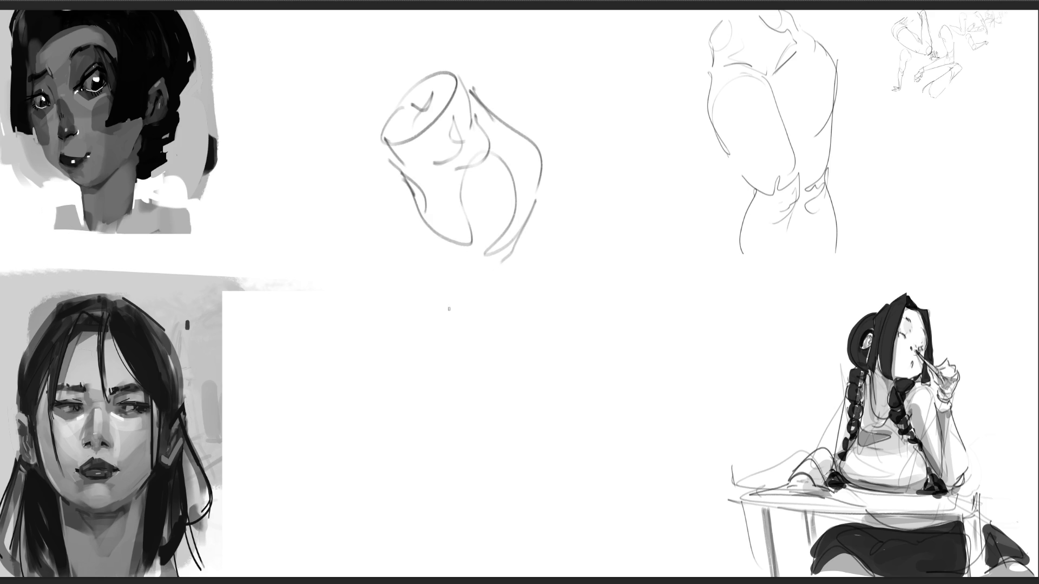
# Step: Extend the sketch downward into a leg and shape the foot at the bottom
pyautogui.moveTo(419, 216)
pyautogui.mouseDown()
pyautogui.moveTo(521, 256)
pyautogui.moveTo(512, 325)
pyautogui.mouseUp()
pyautogui.moveTo(477, 313)
pyautogui.mouseDown()
pyautogui.moveTo(516, 344)
pyautogui.moveTo(522, 335)
pyautogui.moveTo(566, 434)
pyautogui.moveTo(566, 465)
pyautogui.mouseUp()
pyautogui.moveTo(493, 339); pyautogui.dragTo(560, 523)
pyautogui.moveTo(565, 488)
pyautogui.mouseDown()
pyautogui.moveTo(557, 535)
pyautogui.moveTo(575, 534)
pyautogui.mouseUp()
pyautogui.moveTo(547, 499); pyautogui.dragTo(570, 563)
pyautogui.moveTo(554, 508)
pyautogui.mouseDown()
pyautogui.moveTo(549, 556)
pyautogui.moveTo(565, 564)
pyautogui.mouseUp()
pyautogui.moveTo(562, 561)
pyautogui.mouseDown()
pyautogui.moveTo(575, 541)
pyautogui.moveTo(571, 556)
pyautogui.mouseUp()
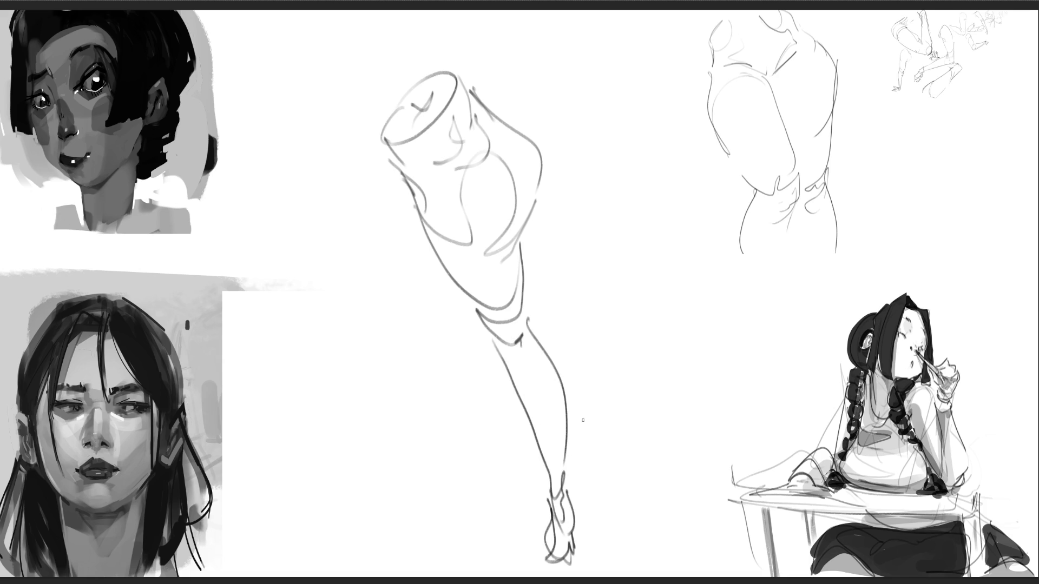
# Step: Add the thigh's right contour and knee, plus a second lower leg beside the first
pyautogui.moveTo(543, 146)
pyautogui.mouseDown()
pyautogui.moveTo(564, 232)
pyautogui.moveTo(550, 273)
pyautogui.mouseUp()
pyautogui.moveTo(534, 265)
pyautogui.mouseDown()
pyautogui.moveTo(563, 294)
pyautogui.moveTo(573, 276)
pyautogui.mouseUp()
pyautogui.moveTo(574, 298)
pyautogui.mouseDown()
pyautogui.moveTo(575, 323)
pyautogui.moveTo(625, 412)
pyautogui.mouseUp()
pyautogui.moveTo(549, 316)
pyautogui.mouseDown()
pyautogui.moveTo(630, 452)
pyautogui.moveTo(632, 522)
pyautogui.moveTo(646, 503)
pyautogui.mouseUp()
pyautogui.moveTo(640, 452)
pyautogui.mouseDown()
pyautogui.moveTo(646, 508)
pyautogui.moveTo(642, 475)
pyautogui.mouseUp()
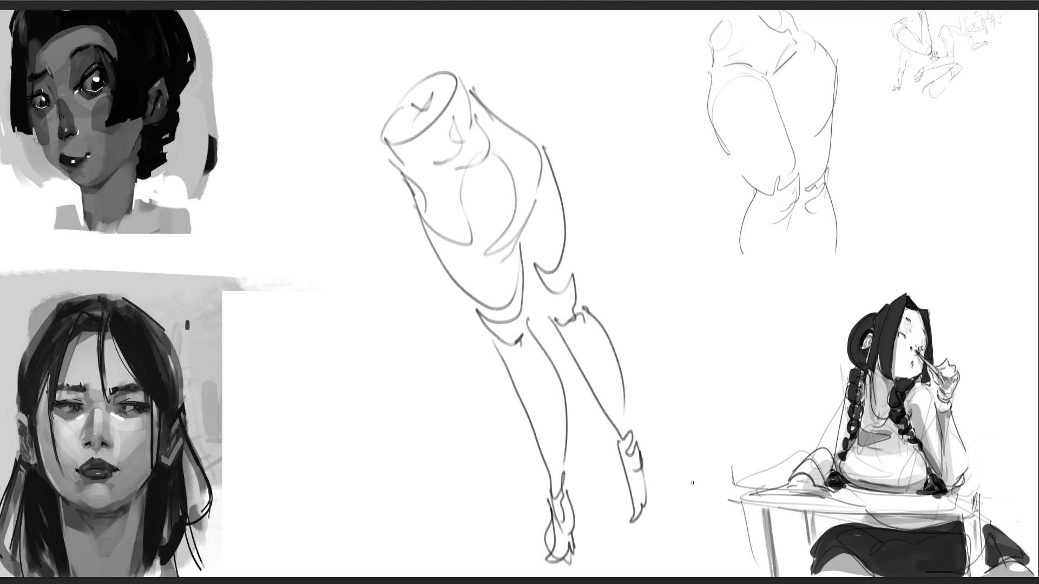
# Step: Cross out the legs sketch with an X and shrink it toward the top-right corner
pyautogui.moveTo(650, 220); pyautogui.dragTo(468, 536)
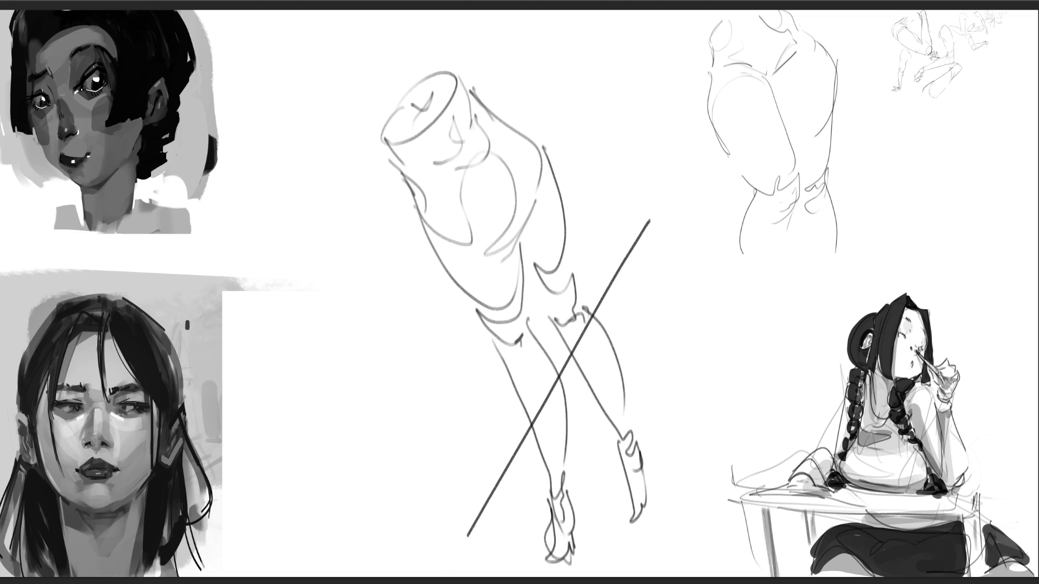
pyautogui.moveTo(328, 181); pyautogui.dragTo(730, 464)
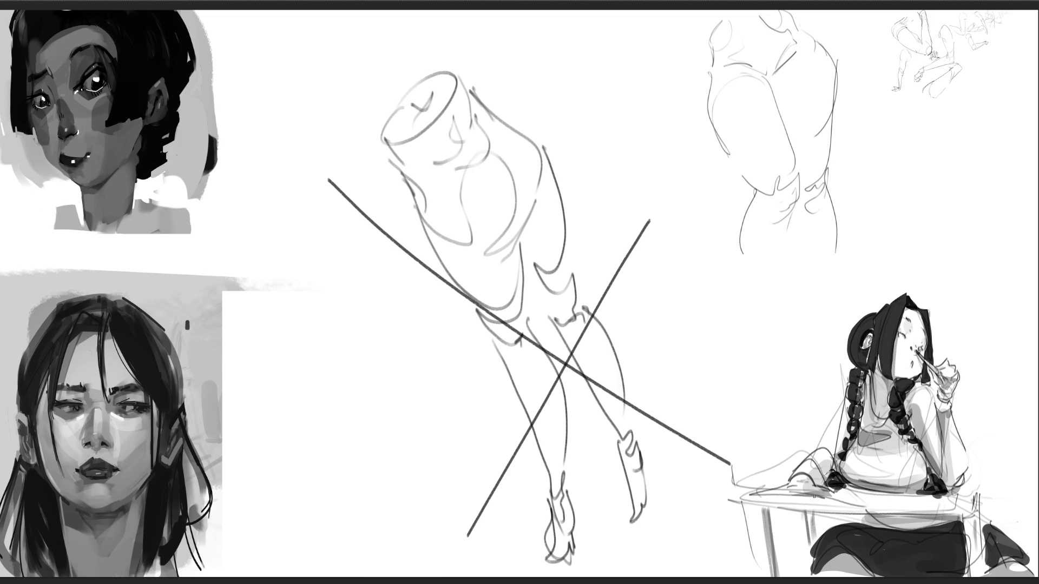
pyautogui.hotkey('ctrl', 't')
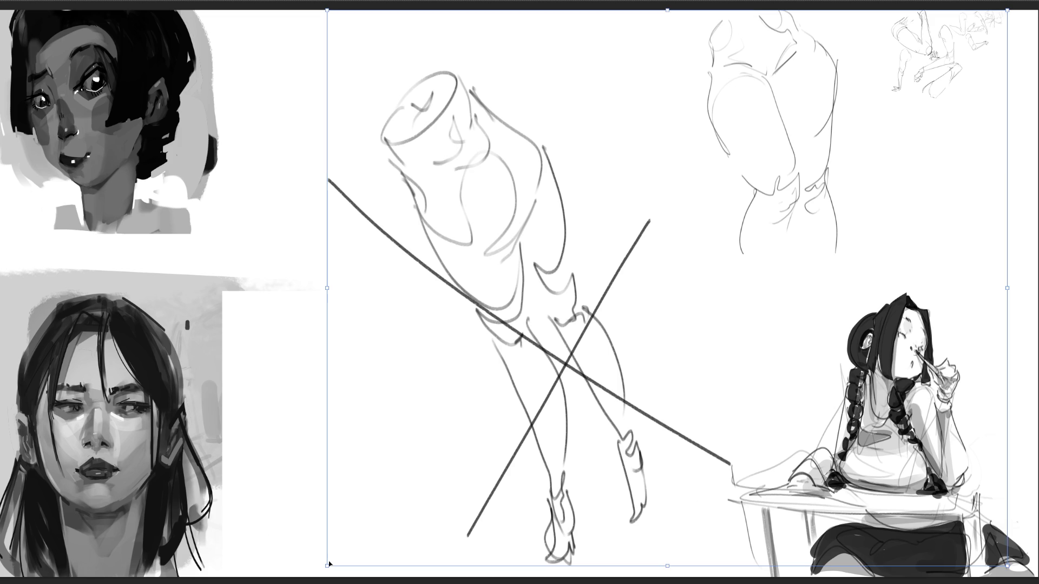
pyautogui.moveTo(338, 565); pyautogui.dragTo(797, 394)
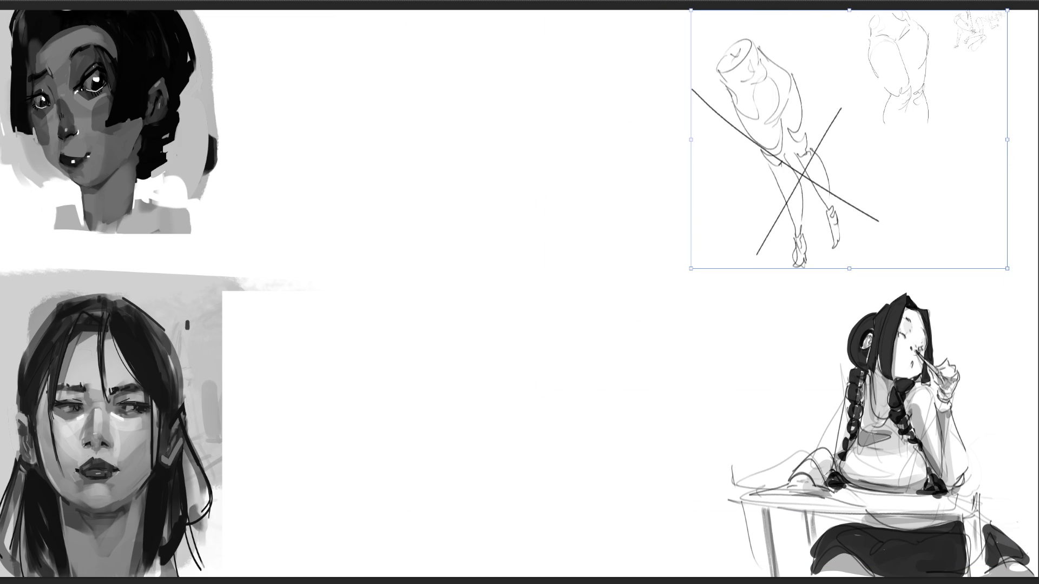
pyautogui.press('Return')
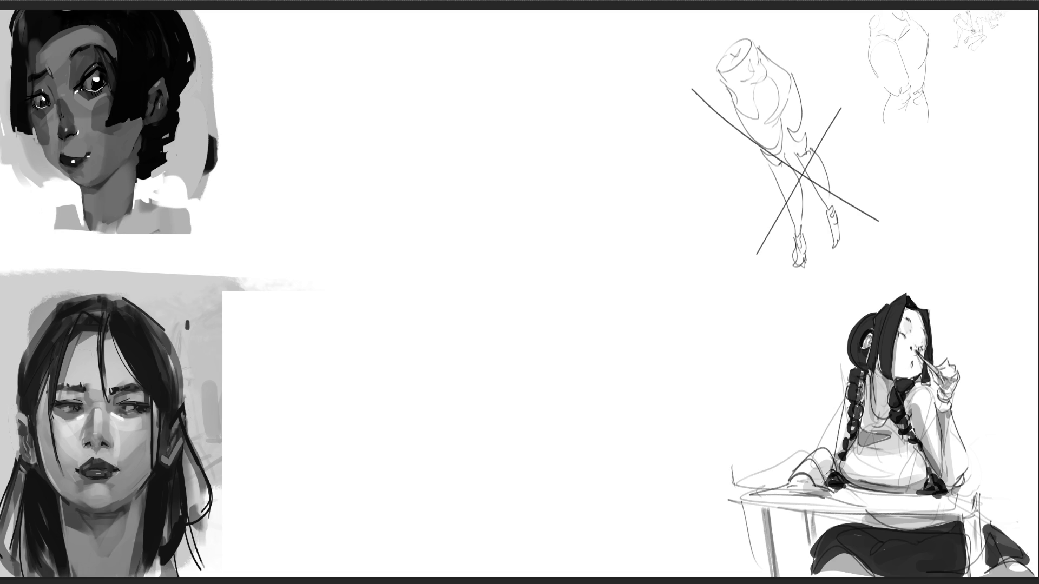
# Step: Draw a pelvis ellipse for a new figure with a cross mark, side line and contours below
pyautogui.moveTo(541, 194)
pyautogui.mouseDown()
pyautogui.moveTo(505, 139)
pyautogui.moveTo(536, 111)
pyautogui.moveTo(587, 179)
pyautogui.moveTo(563, 185)
pyautogui.mouseUp()
pyautogui.moveTo(537, 141); pyautogui.dragTo(557, 160)
pyautogui.moveTo(552, 144); pyautogui.dragTo(539, 165)
pyautogui.moveTo(508, 116); pyautogui.dragTo(498, 169)
pyautogui.moveTo(503, 211)
pyautogui.mouseDown()
pyautogui.moveTo(501, 188)
pyautogui.moveTo(527, 221)
pyautogui.moveTo(550, 209)
pyautogui.mouseUp()
pyautogui.moveTo(589, 173)
pyautogui.mouseDown()
pyautogui.moveTo(530, 226)
pyautogui.moveTo(491, 204)
pyautogui.mouseUp()
# Step: Sketch long curving side strokes, the upper thighs and the knees
pyautogui.moveTo(490, 160)
pyautogui.mouseDown()
pyautogui.moveTo(452, 230)
pyautogui.moveTo(471, 284)
pyautogui.mouseUp()
pyautogui.moveTo(479, 205); pyautogui.dragTo(466, 273)
pyautogui.moveTo(491, 180)
pyautogui.mouseDown()
pyautogui.moveTo(498, 296)
pyautogui.moveTo(541, 296)
pyautogui.moveTo(584, 205)
pyautogui.moveTo(560, 280)
pyautogui.moveTo(512, 307)
pyautogui.moveTo(491, 290)
pyautogui.mouseUp()
pyautogui.moveTo(575, 269)
pyautogui.mouseDown()
pyautogui.moveTo(500, 307)
pyautogui.moveTo(540, 371)
pyautogui.mouseUp()
pyautogui.moveTo(499, 310)
pyautogui.mouseDown()
pyautogui.moveTo(517, 384)
pyautogui.moveTo(564, 363)
pyautogui.mouseUp()
pyautogui.moveTo(565, 363); pyautogui.dragTo(514, 413)
pyautogui.moveTo(514, 412)
pyautogui.mouseDown()
pyautogui.moveTo(539, 410)
pyautogui.moveTo(524, 431)
pyautogui.mouseUp()
pyautogui.moveTo(552, 410)
pyautogui.mouseDown()
pyautogui.moveTo(551, 427)
pyautogui.moveTo(507, 408)
pyautogui.moveTo(515, 555)
pyautogui.mouseUp()
# Step: Draw both lower legs and a foot, then darken the waist and the torso's left side
pyautogui.moveTo(550, 433)
pyautogui.mouseDown()
pyautogui.moveTo(530, 558)
pyautogui.moveTo(516, 569)
pyautogui.mouseUp()
pyautogui.moveTo(454, 252); pyautogui.dragTo(477, 347)
pyautogui.moveTo(479, 345)
pyautogui.mouseDown()
pyautogui.moveTo(469, 363)
pyautogui.moveTo(445, 350)
pyautogui.moveTo(426, 476)
pyautogui.mouseUp()
pyautogui.moveTo(464, 397)
pyautogui.mouseDown()
pyautogui.moveTo(483, 347)
pyautogui.moveTo(435, 537)
pyautogui.moveTo(455, 552)
pyautogui.mouseUp()
pyautogui.moveTo(510, 576)
pyautogui.mouseDown()
pyautogui.moveTo(526, 562)
pyautogui.moveTo(538, 576)
pyautogui.mouseUp()
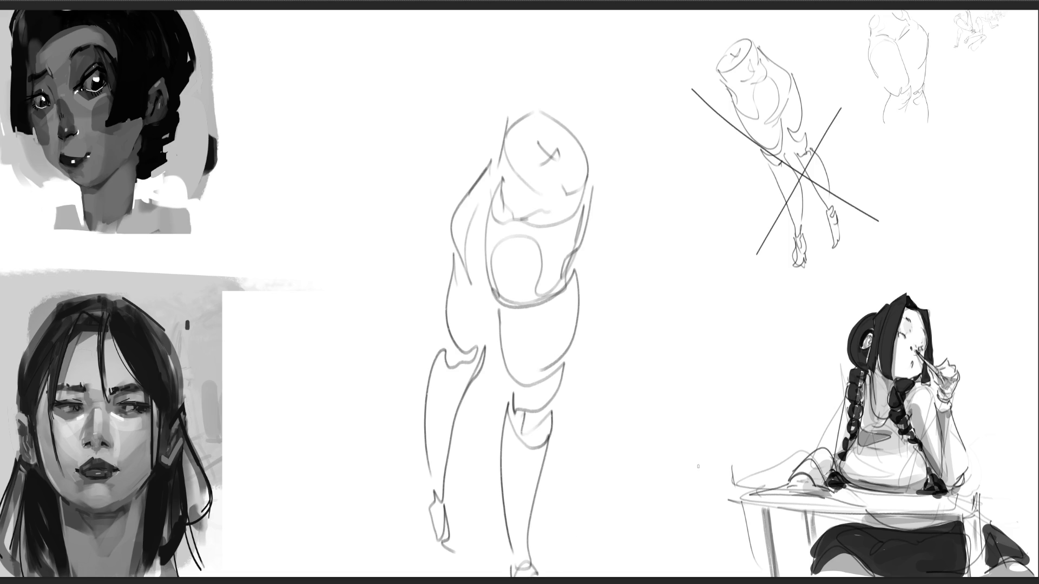
pyautogui.moveTo(477, 270); pyautogui.dragTo(511, 307)
pyautogui.moveTo(486, 225); pyautogui.dragTo(480, 269)
# Step: Start a second hips study with its top edge, waistband lines and rounded buttocks
pyautogui.moveTo(287, 63); pyautogui.dragTo(283, 90)
pyautogui.moveTo(275, 68)
pyautogui.mouseDown()
pyautogui.moveTo(342, 31)
pyautogui.moveTo(414, 15)
pyautogui.moveTo(429, 37)
pyautogui.mouseUp()
pyautogui.moveTo(283, 91); pyautogui.dragTo(351, 64)
pyautogui.moveTo(412, 31); pyautogui.dragTo(367, 70)
pyautogui.moveTo(287, 122)
pyautogui.mouseDown()
pyautogui.moveTo(360, 75)
pyautogui.moveTo(383, 151)
pyautogui.moveTo(336, 201)
pyautogui.mouseUp()
pyautogui.moveTo(344, 153); pyautogui.dragTo(361, 159)
pyautogui.moveTo(361, 170)
pyautogui.mouseDown()
pyautogui.moveTo(361, 182)
pyautogui.moveTo(346, 163)
pyautogui.moveTo(363, 230)
pyautogui.mouseUp()
# Step: Draw the thighs and the left leg from knee to ankle, refining the calf
pyautogui.moveTo(330, 211)
pyautogui.mouseDown()
pyautogui.moveTo(368, 351)
pyautogui.moveTo(364, 341)
pyautogui.mouseUp()
pyautogui.moveTo(350, 213)
pyautogui.mouseDown()
pyautogui.moveTo(399, 218)
pyautogui.moveTo(408, 251)
pyautogui.mouseUp()
pyautogui.moveTo(391, 173)
pyautogui.mouseDown()
pyautogui.moveTo(326, 211)
pyautogui.moveTo(400, 372)
pyautogui.mouseUp()
pyautogui.moveTo(394, 208)
pyautogui.mouseDown()
pyautogui.moveTo(418, 351)
pyautogui.moveTo(400, 391)
pyautogui.mouseUp()
pyautogui.moveTo(392, 355)
pyautogui.mouseDown()
pyautogui.moveTo(397, 372)
pyautogui.moveTo(416, 325)
pyautogui.moveTo(412, 436)
pyautogui.mouseUp()
pyautogui.moveTo(426, 346); pyautogui.dragTo(422, 437)
# Step: Shape the right buttock with its lower contour and add inner thigh and knee lines
pyautogui.moveTo(377, 72)
pyautogui.mouseDown()
pyautogui.moveTo(460, 97)
pyautogui.moveTo(467, 181)
pyautogui.mouseUp()
pyautogui.moveTo(397, 160)
pyautogui.mouseDown()
pyautogui.moveTo(411, 182)
pyautogui.moveTo(441, 187)
pyautogui.mouseUp()
pyautogui.moveTo(436, 184)
pyautogui.mouseDown()
pyautogui.moveTo(450, 151)
pyautogui.moveTo(468, 184)
pyautogui.mouseUp()
pyautogui.moveTo(437, 205); pyautogui.dragTo(451, 203)
pyautogui.moveTo(423, 199); pyautogui.dragTo(468, 306)
pyautogui.moveTo(444, 165); pyautogui.dragTo(470, 278)
pyautogui.moveTo(477, 165)
pyautogui.mouseDown()
pyautogui.moveTo(529, 371)
pyautogui.moveTo(522, 355)
pyautogui.moveTo(555, 396)
pyautogui.moveTo(542, 429)
pyautogui.mouseUp()
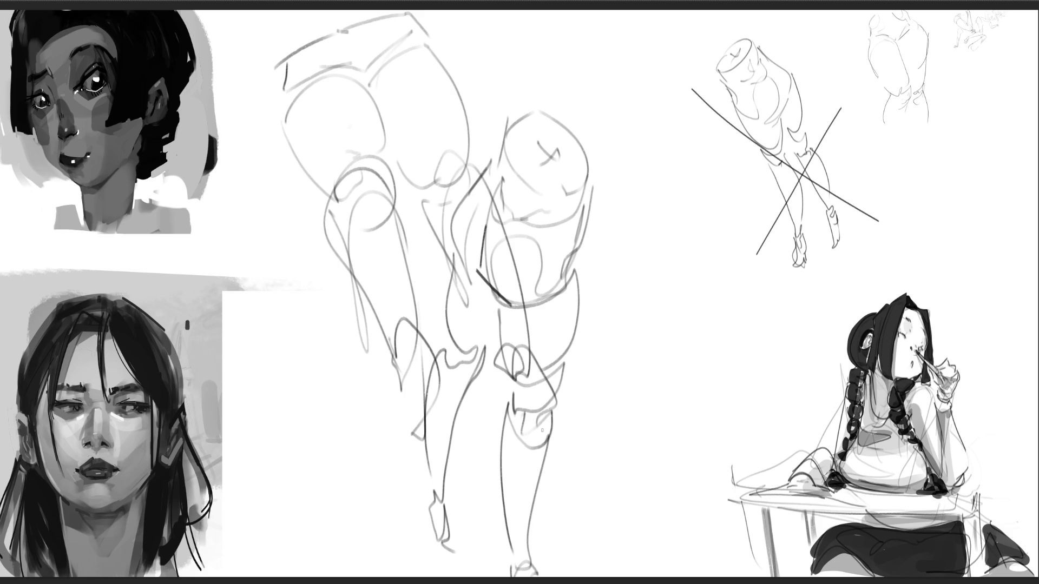
# Step: Reinforce the top edge and left outer contour of the hips
pyautogui.moveTo(255, 81); pyautogui.dragTo(268, 131)
pyautogui.moveTo(306, 29)
pyautogui.mouseDown()
pyautogui.moveTo(331, 26)
pyautogui.moveTo(258, 85)
pyautogui.mouseUp()
pyautogui.moveTo(356, 20); pyautogui.dragTo(371, 12)
pyautogui.moveTo(264, 54); pyautogui.dragTo(271, 161)
pyautogui.moveTo(269, 84); pyautogui.dragTo(289, 193)
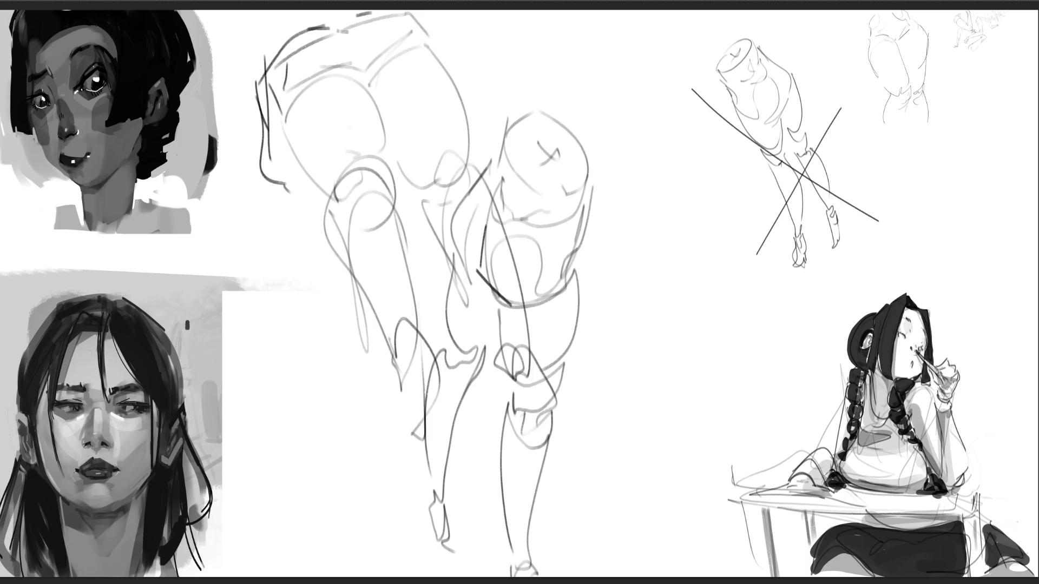
# Step: Free-transform both leg studies down into the top-right area
pyautogui.hotkey('ctrl', 't')
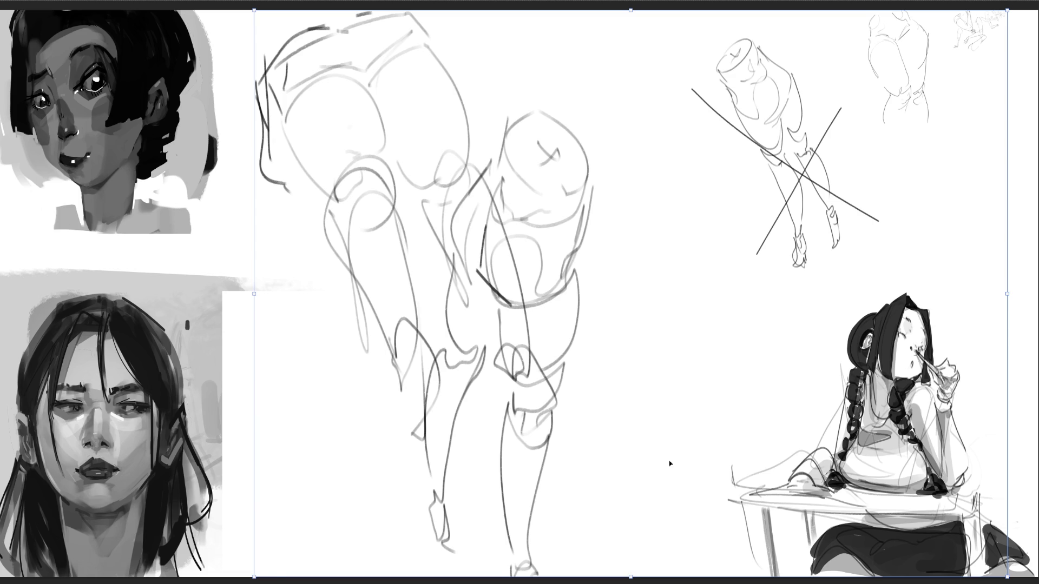
pyautogui.moveTo(255, 576); pyautogui.dragTo(661, 269)
pyautogui.press('Return')
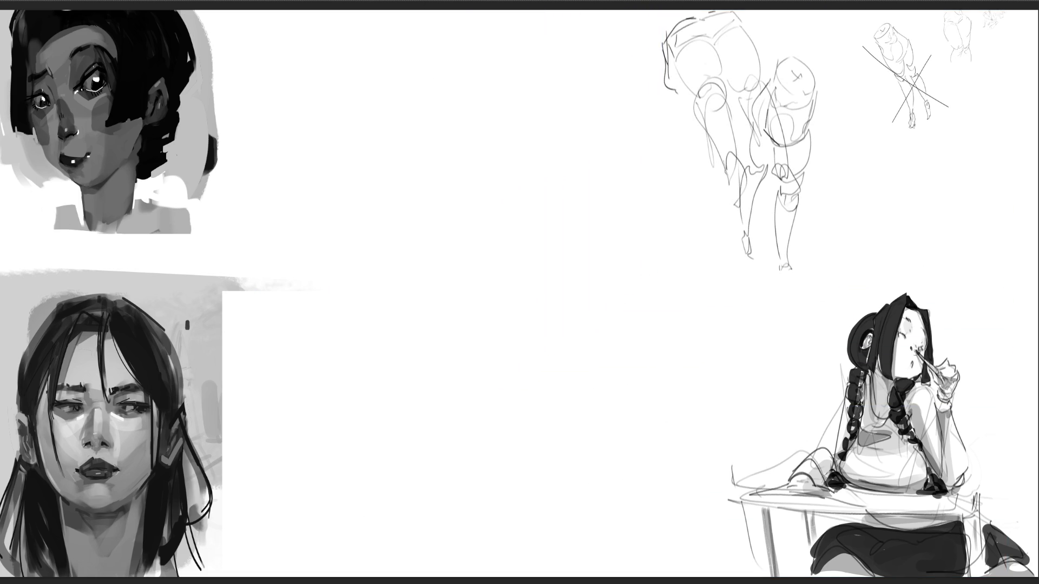
# Step: Begin an angular study on the blank canvas with a few hooked lines
pyautogui.moveTo(324, 74); pyautogui.dragTo(312, 124)
pyautogui.moveTo(387, 43); pyautogui.dragTo(411, 88)
pyautogui.moveTo(325, 72)
pyautogui.mouseDown()
pyautogui.moveTo(325, 117)
pyautogui.moveTo(409, 80)
pyautogui.mouseUp()
pyautogui.moveTo(329, 126); pyautogui.dragTo(403, 92)
pyautogui.moveTo(403, 93); pyautogui.dragTo(394, 118)
pyautogui.moveTo(338, 142); pyautogui.dragTo(355, 131)
# Step: Add curves beside the arc and close the lower part of the angular shape
pyautogui.moveTo(407, 61); pyautogui.dragTo(423, 133)
pyautogui.moveTo(319, 127); pyautogui.dragTo(388, 207)
pyautogui.moveTo(416, 115)
pyautogui.mouseDown()
pyautogui.moveTo(374, 179)
pyautogui.moveTo(398, 199)
pyautogui.mouseUp()
pyautogui.moveTo(326, 161); pyautogui.dragTo(377, 237)
pyautogui.moveTo(389, 227); pyautogui.dragTo(451, 176)
# Step: Add the shape's right-side edges and its inner folds
pyautogui.moveTo(450, 163); pyautogui.dragTo(439, 126)
pyautogui.moveTo(414, 54); pyautogui.dragTo(449, 169)
pyautogui.moveTo(334, 159); pyautogui.dragTo(382, 190)
pyautogui.moveTo(420, 103); pyautogui.dragTo(376, 189)
pyautogui.moveTo(419, 106); pyautogui.dragTo(379, 213)
pyautogui.moveTo(389, 178)
pyautogui.mouseDown()
pyautogui.moveTo(379, 196)
pyautogui.moveTo(408, 200)
pyautogui.mouseUp()
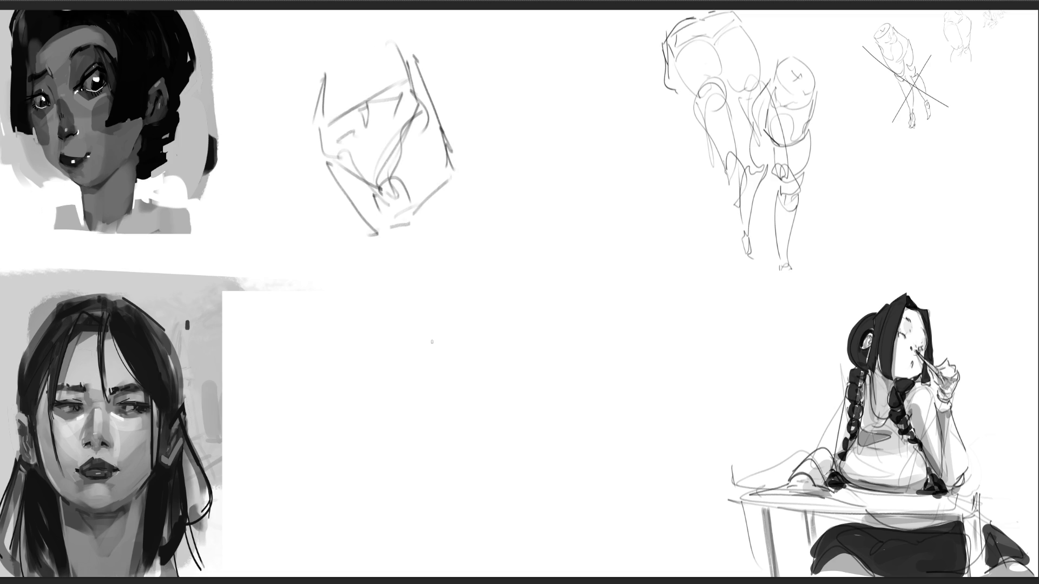
# Step: Sketch a second folded angular shape to the right with creases, underside and a stroke above
pyautogui.moveTo(532, 164)
pyautogui.mouseDown()
pyautogui.moveTo(500, 221)
pyautogui.moveTo(552, 200)
pyautogui.moveTo(600, 234)
pyautogui.moveTo(600, 157)
pyautogui.moveTo(657, 224)
pyautogui.mouseUp()
pyautogui.moveTo(576, 230); pyautogui.dragTo(658, 222)
pyautogui.moveTo(569, 199)
pyautogui.mouseDown()
pyautogui.moveTo(560, 213)
pyautogui.moveTo(606, 194)
pyautogui.moveTo(564, 176)
pyautogui.moveTo(593, 173)
pyautogui.mouseUp()
pyautogui.moveTo(599, 173)
pyautogui.mouseDown()
pyautogui.moveTo(601, 185)
pyautogui.moveTo(645, 190)
pyautogui.moveTo(688, 260)
pyautogui.mouseUp()
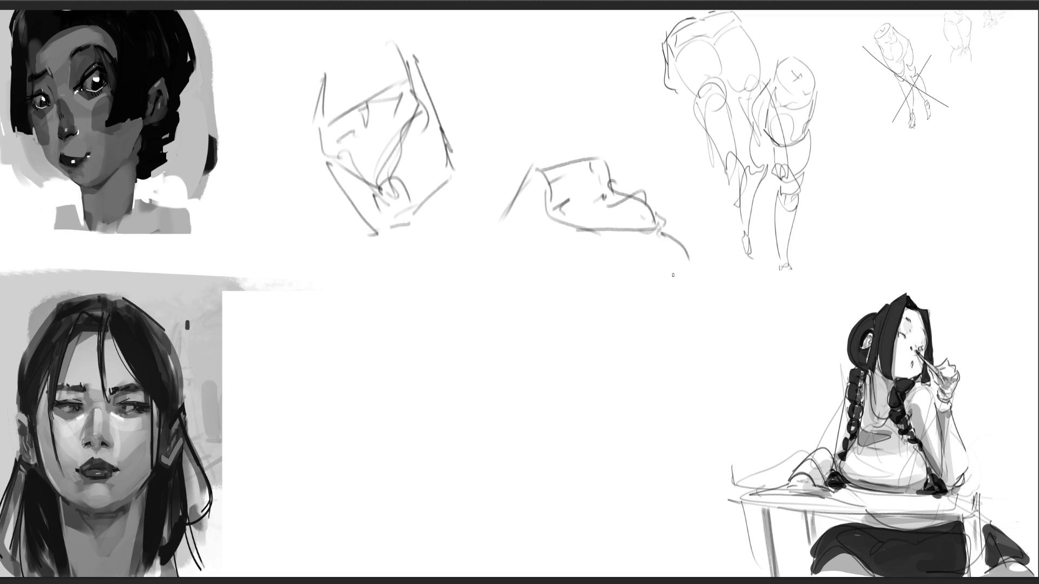
pyautogui.moveTo(534, 168)
pyautogui.mouseDown()
pyautogui.moveTo(516, 209)
pyautogui.moveTo(552, 268)
pyautogui.moveTo(583, 290)
pyautogui.moveTo(687, 248)
pyautogui.moveTo(623, 287)
pyautogui.mouseUp()
pyautogui.moveTo(498, 244); pyautogui.dragTo(595, 306)
pyautogui.moveTo(656, 263); pyautogui.dragTo(609, 308)
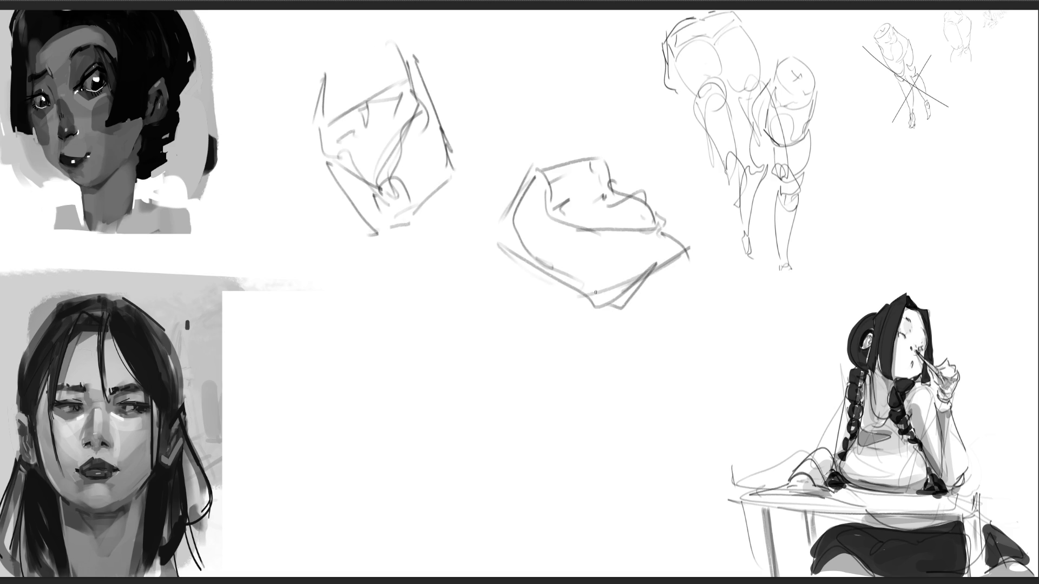
pyautogui.moveTo(508, 124); pyautogui.dragTo(575, 158)
# Step: Draw an outstretched arm from shoulder arc through elbow to forearm and hand
pyautogui.moveTo(281, 270); pyautogui.dragTo(279, 331)
pyautogui.moveTo(277, 316)
pyautogui.mouseDown()
pyautogui.moveTo(304, 251)
pyautogui.moveTo(334, 241)
pyautogui.moveTo(401, 319)
pyautogui.mouseUp()
pyautogui.moveTo(296, 319)
pyautogui.mouseDown()
pyautogui.moveTo(376, 276)
pyautogui.moveTo(327, 326)
pyautogui.moveTo(403, 303)
pyautogui.moveTo(473, 344)
pyautogui.moveTo(350, 340)
pyautogui.moveTo(474, 373)
pyautogui.moveTo(477, 332)
pyautogui.moveTo(511, 373)
pyautogui.moveTo(487, 389)
pyautogui.moveTo(519, 374)
pyautogui.moveTo(502, 388)
pyautogui.mouseUp()
pyautogui.moveTo(461, 331)
pyautogui.mouseDown()
pyautogui.moveTo(519, 335)
pyautogui.moveTo(617, 373)
pyautogui.mouseUp()
pyautogui.moveTo(487, 378); pyautogui.dragTo(633, 395)
pyautogui.moveTo(591, 362)
pyautogui.mouseDown()
pyautogui.moveTo(672, 388)
pyautogui.moveTo(699, 376)
pyautogui.moveTo(703, 390)
pyautogui.moveTo(729, 392)
pyautogui.moveTo(714, 401)
pyautogui.moveTo(759, 385)
pyautogui.moveTo(714, 394)
pyautogui.mouseUp()
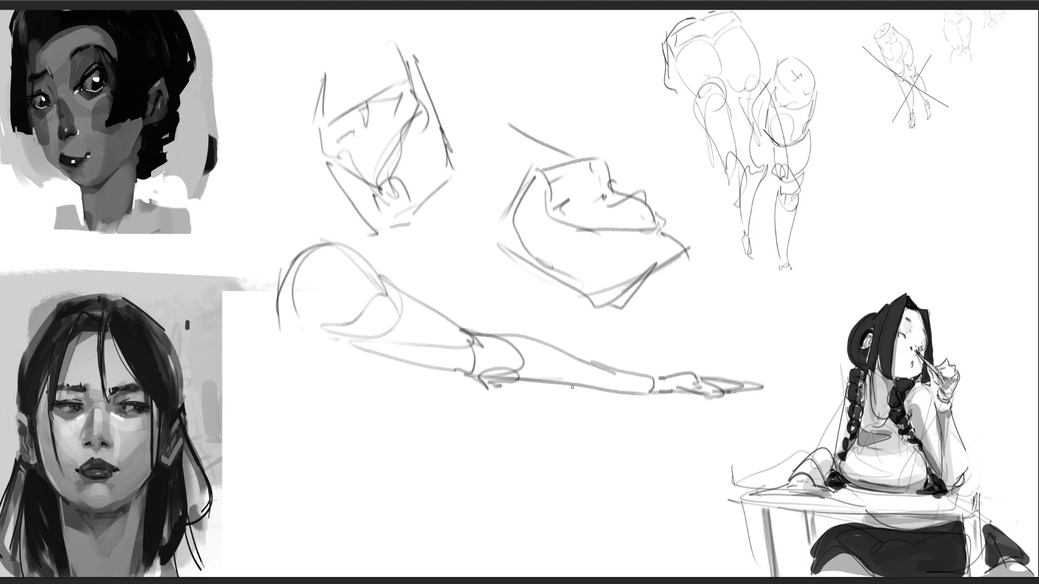
# Step: Draw an oval below the arm with surrounding curves, shaping rounded hips
pyautogui.moveTo(396, 401)
pyautogui.mouseDown()
pyautogui.moveTo(411, 448)
pyautogui.moveTo(485, 403)
pyautogui.moveTo(455, 448)
pyautogui.moveTo(436, 451)
pyautogui.mouseUp()
pyautogui.moveTo(436, 451)
pyautogui.mouseDown()
pyautogui.moveTo(475, 437)
pyautogui.moveTo(449, 547)
pyautogui.mouseUp()
pyautogui.moveTo(446, 458); pyautogui.dragTo(416, 456)
pyautogui.moveTo(397, 379)
pyautogui.mouseDown()
pyautogui.moveTo(370, 464)
pyautogui.moveTo(406, 445)
pyautogui.moveTo(353, 470)
pyautogui.moveTo(403, 576)
pyautogui.moveTo(454, 558)
pyautogui.mouseUp()
pyautogui.moveTo(451, 533); pyautogui.dragTo(458, 457)
pyautogui.moveTo(458, 441)
pyautogui.mouseDown()
pyautogui.moveTo(535, 478)
pyautogui.moveTo(496, 570)
pyautogui.mouseUp()
# Step: Add the hips' right contour and finish their lower contours
pyautogui.moveTo(496, 385)
pyautogui.mouseDown()
pyautogui.moveTo(528, 487)
pyautogui.moveTo(534, 557)
pyautogui.moveTo(533, 443)
pyautogui.moveTo(543, 447)
pyautogui.mouseUp()
pyautogui.moveTo(552, 439); pyautogui.dragTo(522, 569)
pyautogui.moveTo(331, 485)
pyautogui.mouseDown()
pyautogui.moveTo(332, 505)
pyautogui.moveTo(369, 562)
pyautogui.mouseUp()
pyautogui.moveTo(351, 513)
pyautogui.mouseDown()
pyautogui.moveTo(375, 554)
pyautogui.moveTo(522, 572)
pyautogui.mouseUp()
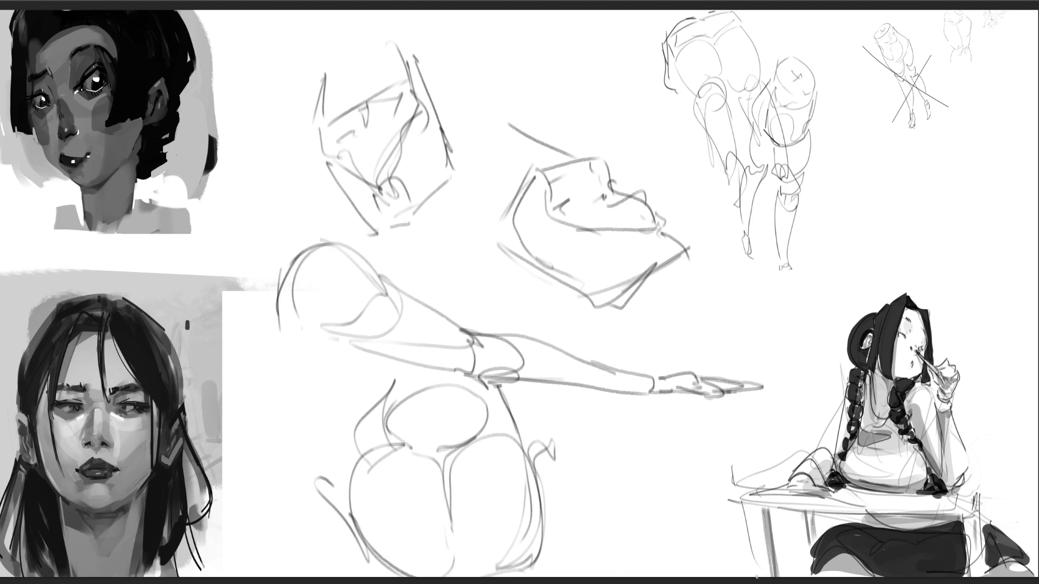
# Step: Free-transform the fold, arm and hip studies down into the top-right corner
pyautogui.hotkey('ctrl', 't')
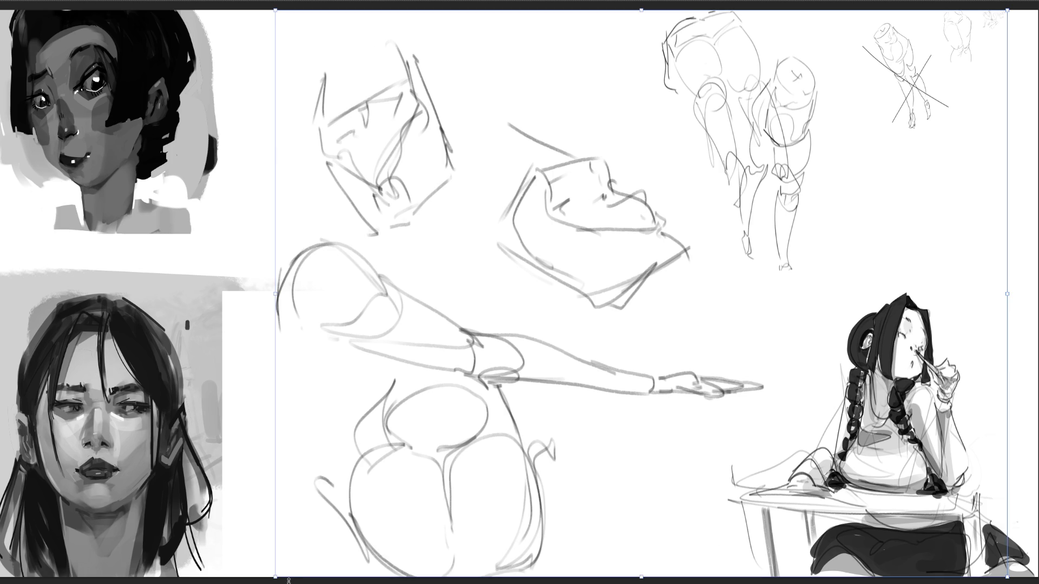
pyautogui.moveTo(275, 578); pyautogui.dragTo(775, 361)
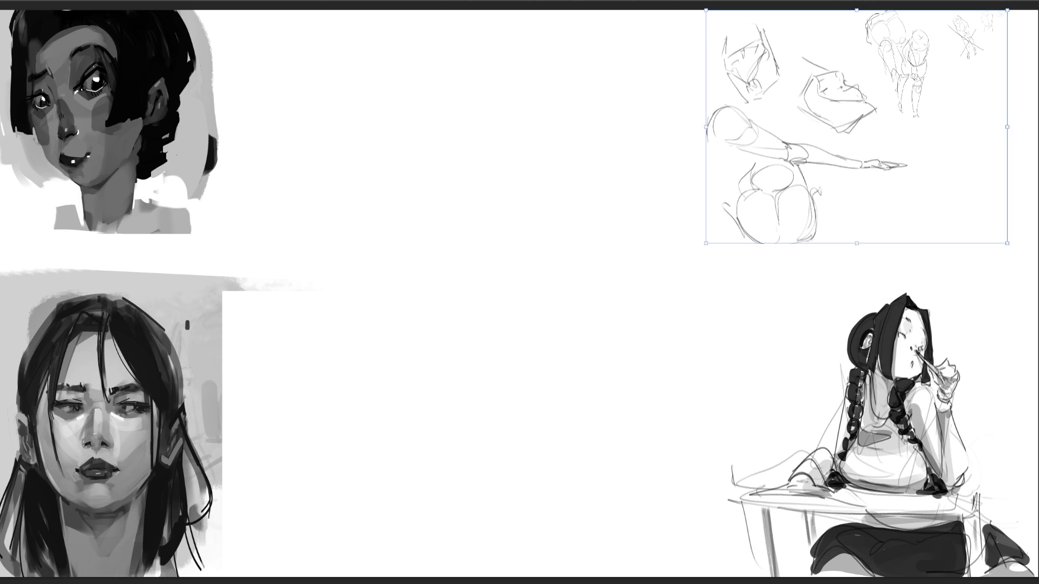
pyautogui.press('Return')
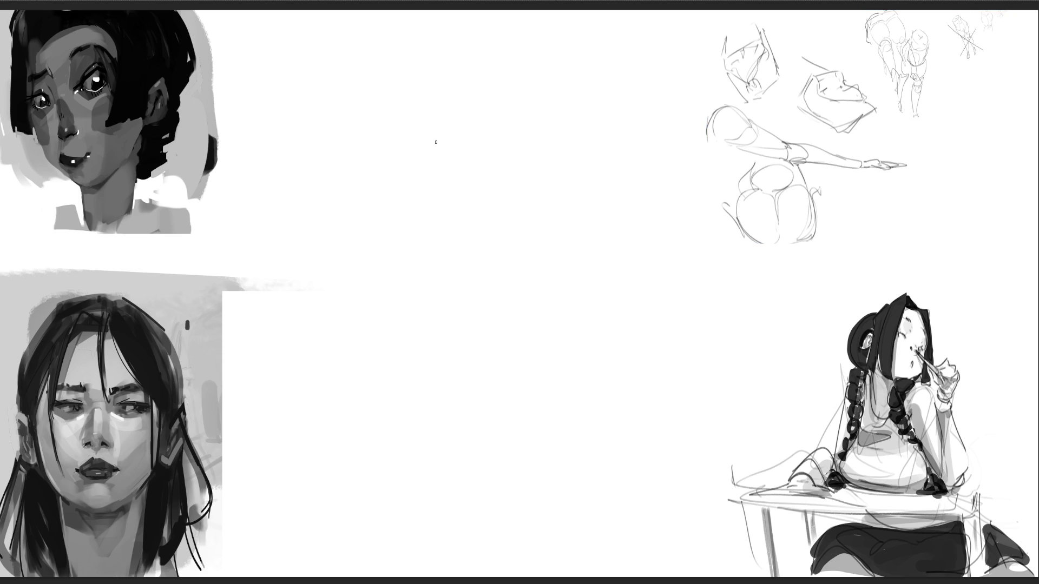
# Step: Sketch the swirled shape with a curve below it and the first long leg strokes
pyautogui.moveTo(448, 110)
pyautogui.mouseDown()
pyautogui.moveTo(498, 140)
pyautogui.moveTo(498, 105)
pyautogui.moveTo(562, 206)
pyautogui.mouseUp()
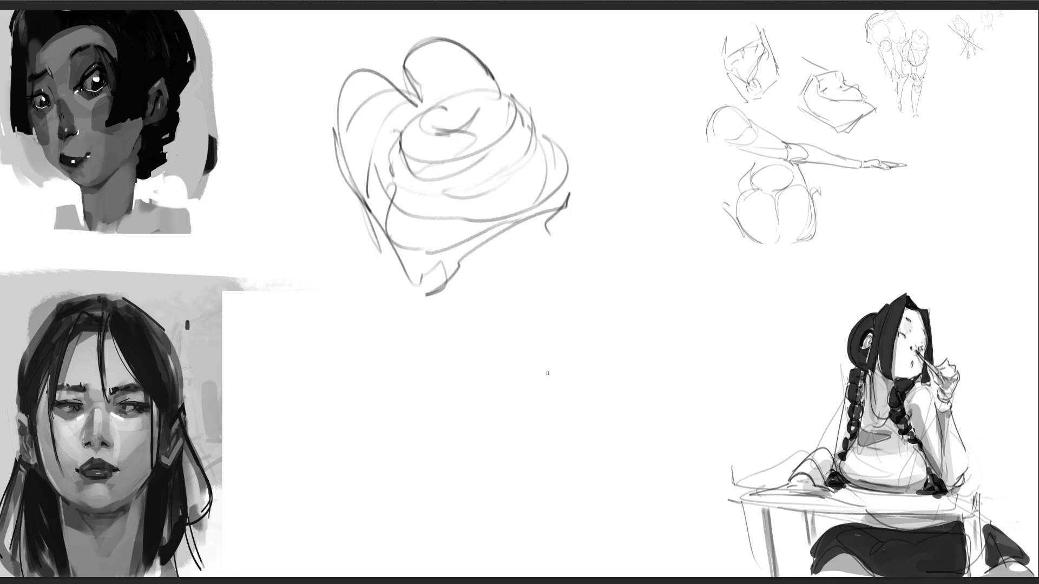
pyautogui.moveTo(540, 287)
pyautogui.mouseDown()
pyautogui.moveTo(563, 273)
pyautogui.moveTo(526, 320)
pyautogui.mouseUp()
pyautogui.moveTo(590, 313); pyautogui.dragTo(599, 350)
pyautogui.moveTo(530, 301); pyautogui.dragTo(560, 468)
pyautogui.moveTo(525, 296)
pyautogui.mouseDown()
pyautogui.moveTo(521, 317)
pyautogui.moveTo(584, 540)
pyautogui.mouseUp()
pyautogui.moveTo(610, 479)
pyautogui.mouseDown()
pyautogui.moveTo(596, 571)
pyautogui.moveTo(634, 507)
pyautogui.mouseUp()
pyautogui.moveTo(649, 471)
pyautogui.mouseDown()
pyautogui.moveTo(660, 556)
pyautogui.moveTo(623, 430)
pyautogui.moveTo(630, 490)
pyautogui.mouseUp()
# Step: Refine the right leg's contours and wrap a line around the lower legs
pyautogui.moveTo(630, 443)
pyautogui.mouseDown()
pyautogui.moveTo(605, 285)
pyautogui.moveTo(656, 324)
pyautogui.moveTo(684, 380)
pyautogui.moveTo(657, 437)
pyautogui.moveTo(647, 495)
pyautogui.mouseUp()
pyautogui.moveTo(679, 446)
pyautogui.mouseDown()
pyautogui.moveTo(666, 503)
pyautogui.moveTo(685, 374)
pyautogui.mouseUp()
pyautogui.moveTo(663, 312); pyautogui.dragTo(718, 417)
pyautogui.moveTo(717, 417); pyautogui.dragTo(670, 515)
pyautogui.moveTo(524, 413)
pyautogui.mouseDown()
pyautogui.moveTo(520, 462)
pyautogui.moveTo(687, 490)
pyautogui.moveTo(703, 415)
pyautogui.mouseUp()
pyautogui.moveTo(658, 301)
pyautogui.mouseDown()
pyautogui.moveTo(576, 297)
pyautogui.moveTo(608, 243)
pyautogui.mouseUp()
# Step: Connect the thighs to the swirl, then scale the study down into the top-right corner
pyautogui.moveTo(579, 230); pyautogui.dragTo(566, 234)
pyautogui.moveTo(568, 195); pyautogui.dragTo(605, 221)
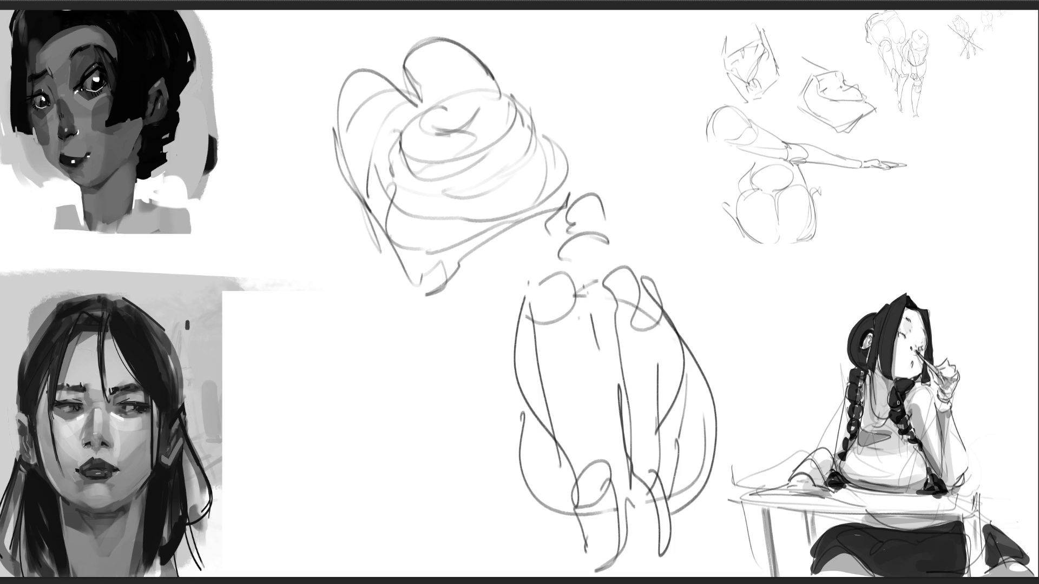
pyautogui.hotkey('ctrl', 't')
pyautogui.moveTo(332, 572); pyautogui.dragTo(719, 250)
# Step: Commit the scaled study and draw a small head with hair and features
pyautogui.press('Return')
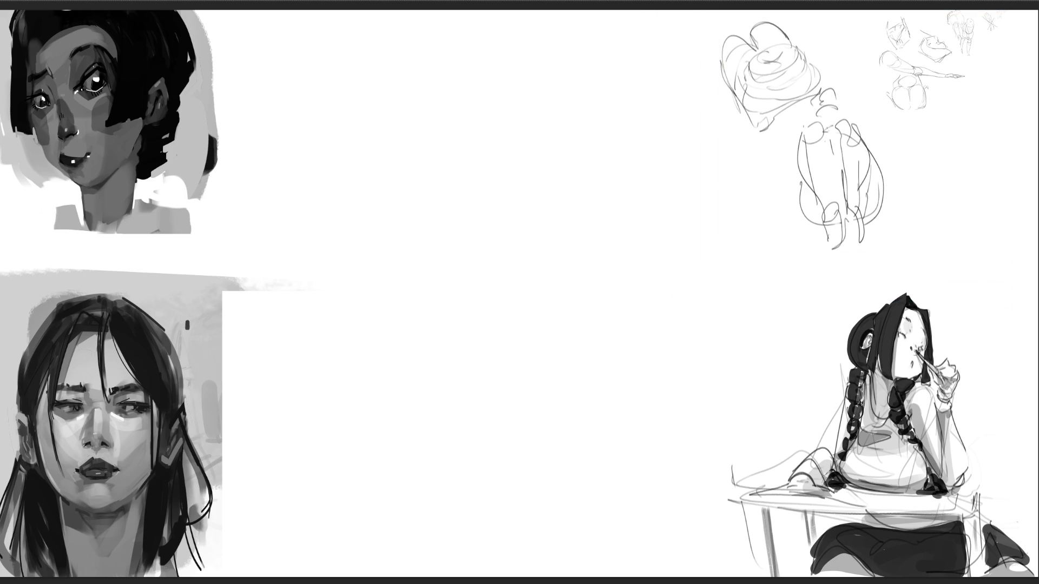
pyautogui.moveTo(307, 163); pyautogui.dragTo(299, 200)
pyautogui.moveTo(306, 159)
pyautogui.mouseDown()
pyautogui.moveTo(336, 153)
pyautogui.moveTo(350, 192)
pyautogui.mouseUp()
pyautogui.moveTo(301, 211)
pyautogui.mouseDown()
pyautogui.moveTo(335, 223)
pyautogui.moveTo(357, 201)
pyautogui.moveTo(329, 196)
pyautogui.mouseUp()
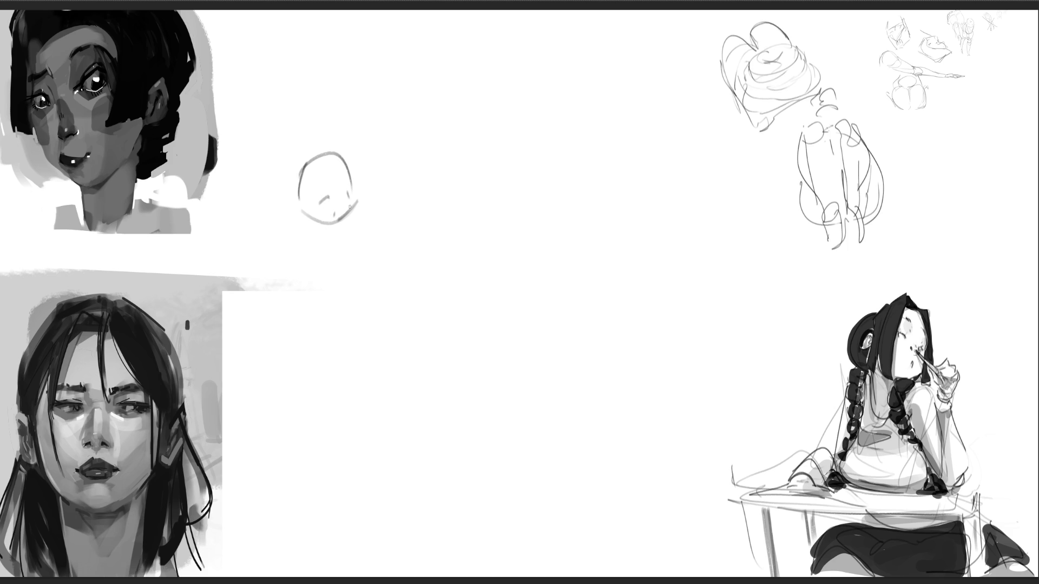
pyautogui.moveTo(306, 158); pyautogui.dragTo(332, 142)
pyautogui.moveTo(317, 174)
pyautogui.mouseDown()
pyautogui.moveTo(324, 158)
pyautogui.moveTo(332, 171)
pyautogui.mouseUp()
pyautogui.moveTo(344, 164)
pyautogui.mouseDown()
pyautogui.moveTo(350, 144)
pyautogui.moveTo(374, 166)
pyautogui.mouseUp()
# Step: Rough in the torso loop, long body line, arched back and diagonal limbs
pyautogui.moveTo(383, 224)
pyautogui.mouseDown()
pyautogui.moveTo(417, 133)
pyautogui.moveTo(398, 216)
pyautogui.moveTo(397, 290)
pyautogui.moveTo(436, 197)
pyautogui.moveTo(382, 325)
pyautogui.mouseUp()
pyautogui.moveTo(364, 443)
pyautogui.mouseDown()
pyautogui.moveTo(403, 281)
pyautogui.moveTo(418, 91)
pyautogui.moveTo(469, 147)
pyautogui.moveTo(476, 174)
pyautogui.moveTo(454, 128)
pyautogui.moveTo(497, 142)
pyautogui.moveTo(503, 198)
pyautogui.moveTo(573, 146)
pyautogui.moveTo(532, 213)
pyautogui.moveTo(528, 132)
pyautogui.moveTo(653, 217)
pyautogui.moveTo(632, 246)
pyautogui.mouseUp()
pyautogui.moveTo(541, 212)
pyautogui.mouseDown()
pyautogui.moveTo(574, 222)
pyautogui.moveTo(622, 180)
pyautogui.moveTo(623, 216)
pyautogui.mouseUp()
pyautogui.moveTo(560, 90)
pyautogui.mouseDown()
pyautogui.moveTo(668, 271)
pyautogui.moveTo(687, 277)
pyautogui.mouseUp()
pyautogui.moveTo(644, 146); pyautogui.dragTo(704, 182)
pyautogui.moveTo(701, 178)
pyautogui.mouseDown()
pyautogui.moveTo(727, 241)
pyautogui.moveTo(776, 257)
pyautogui.moveTo(796, 286)
pyautogui.mouseUp()
pyautogui.moveTo(758, 269)
pyautogui.mouseDown()
pyautogui.moveTo(720, 259)
pyautogui.moveTo(559, 288)
pyautogui.moveTo(789, 284)
pyautogui.moveTo(765, 272)
pyautogui.mouseUp()
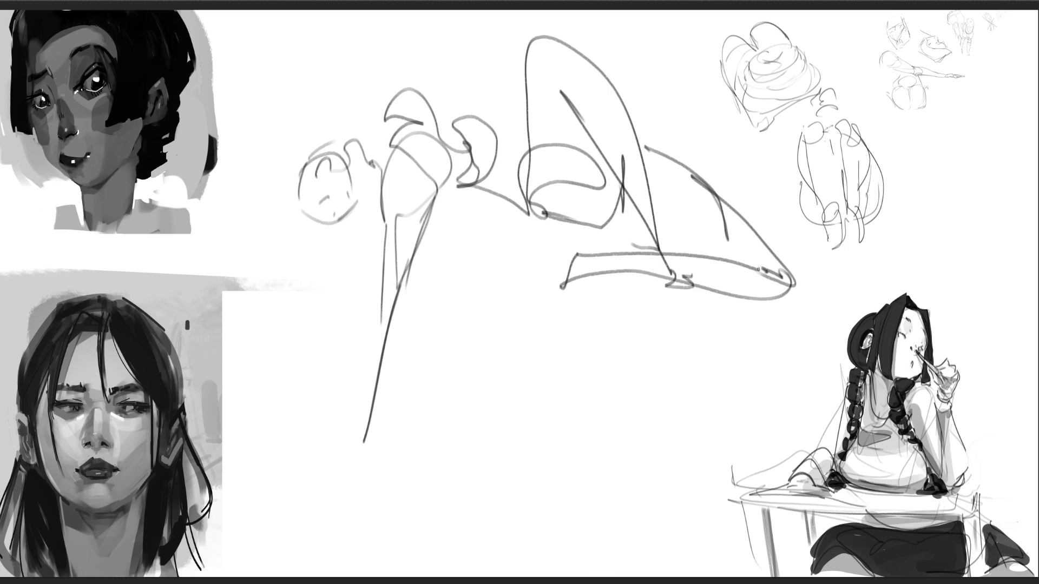
# Step: Add a pointed shape above and a V stroke, then shrink the gesture top-right
pyautogui.moveTo(386, 79)
pyautogui.mouseDown()
pyautogui.moveTo(419, 11)
pyautogui.moveTo(454, 89)
pyautogui.mouseUp()
pyautogui.moveTo(422, 13)
pyautogui.mouseDown()
pyautogui.moveTo(456, 100)
pyautogui.moveTo(377, 115)
pyautogui.moveTo(487, 35)
pyautogui.moveTo(448, 108)
pyautogui.mouseUp()
pyautogui.moveTo(278, 275); pyautogui.dragTo(381, 471)
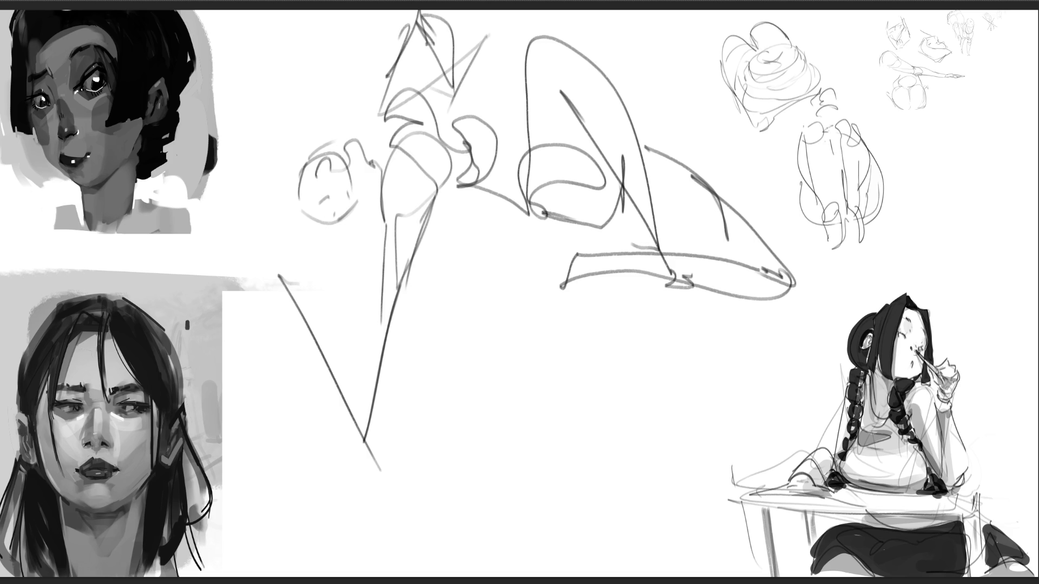
pyautogui.hotkey('ctrl', 't')
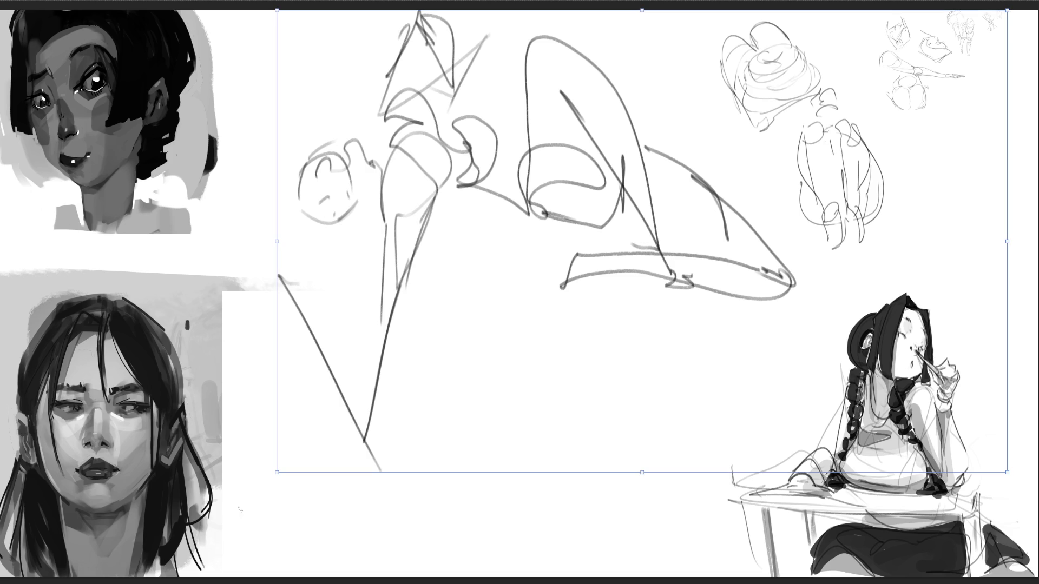
pyautogui.moveTo(276, 475)
pyautogui.mouseDown()
pyautogui.moveTo(712, 337)
pyautogui.moveTo(718, 319)
pyautogui.mouseUp()
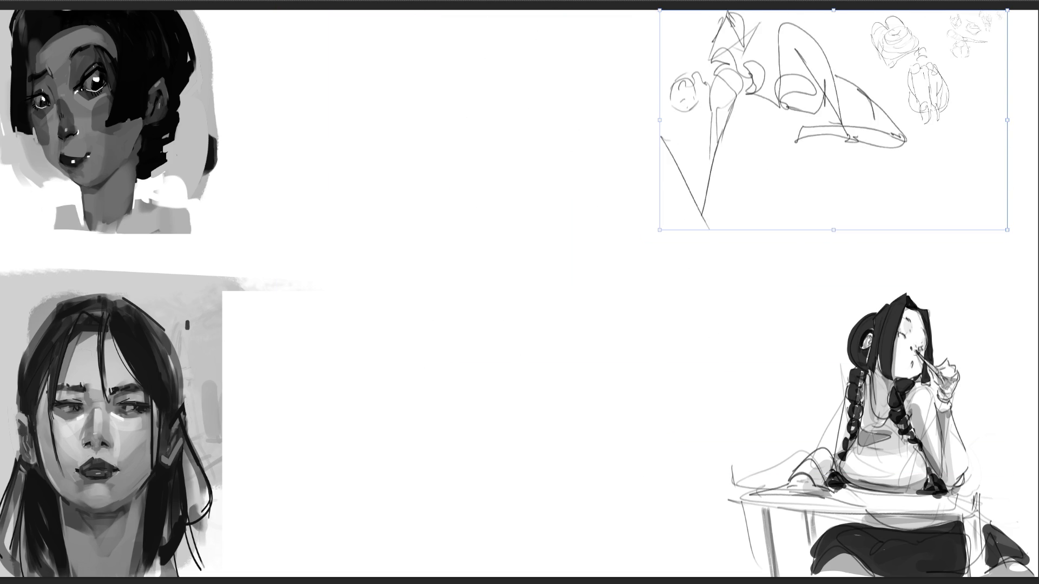
pyautogui.press('Return')
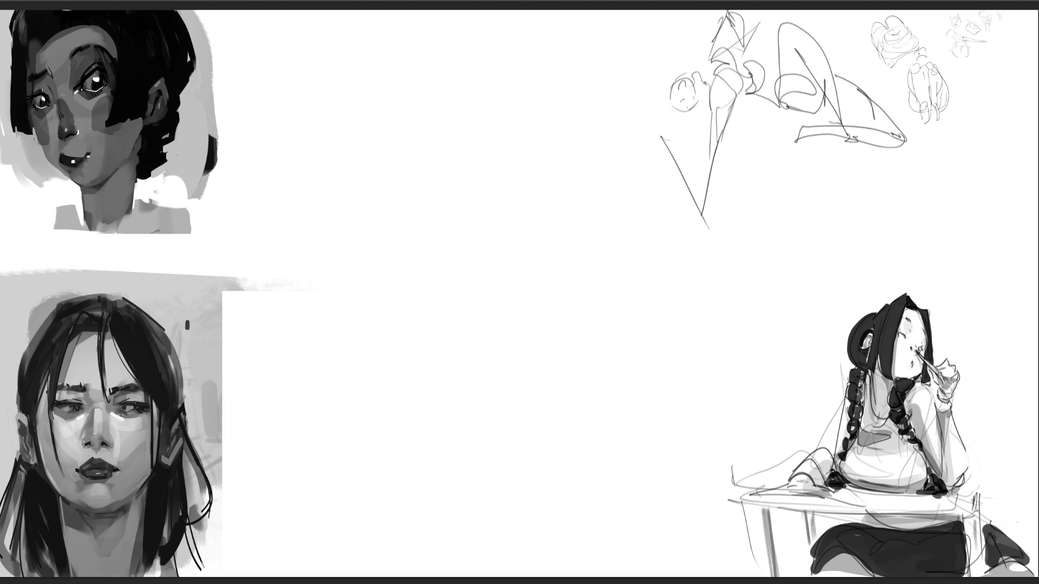
# Step: Draw the rounded head with face, neck, chin and dark side strokes
pyautogui.moveTo(373, 55)
pyautogui.mouseDown()
pyautogui.moveTo(347, 105)
pyautogui.moveTo(416, 105)
pyautogui.moveTo(414, 122)
pyautogui.mouseUp()
pyautogui.moveTo(357, 115); pyautogui.dragTo(414, 122)
pyautogui.moveTo(402, 77); pyautogui.dragTo(393, 85)
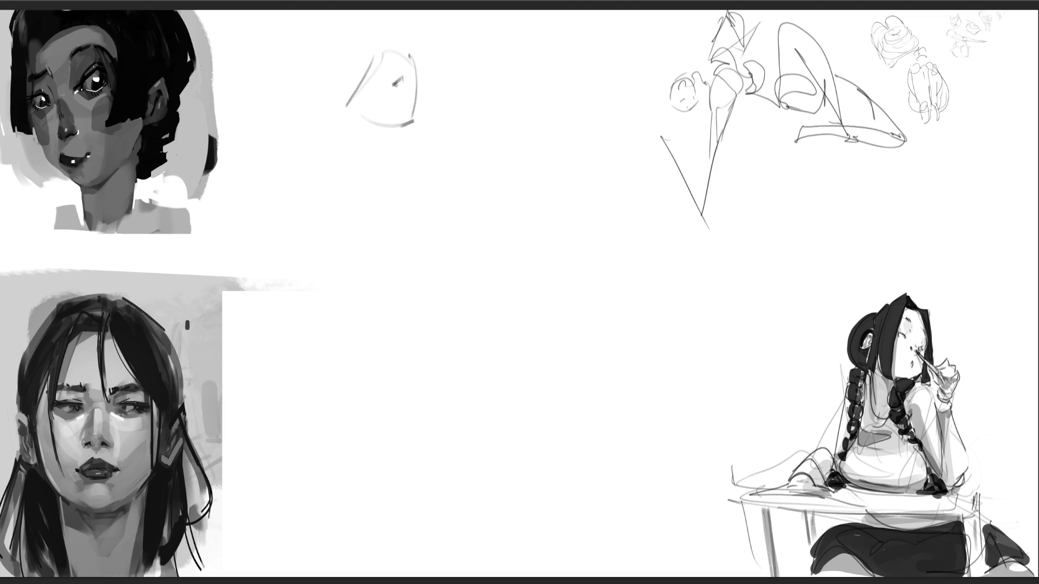
pyautogui.moveTo(367, 70)
pyautogui.mouseDown()
pyautogui.moveTo(352, 102)
pyautogui.moveTo(401, 123)
pyautogui.moveTo(371, 144)
pyautogui.mouseUp()
pyautogui.moveTo(352, 100)
pyautogui.mouseDown()
pyautogui.moveTo(387, 130)
pyautogui.moveTo(349, 172)
pyautogui.mouseUp()
pyautogui.moveTo(398, 122); pyautogui.dragTo(369, 177)
pyautogui.moveTo(365, 115)
pyautogui.mouseDown()
pyautogui.moveTo(369, 162)
pyautogui.moveTo(350, 162)
pyautogui.moveTo(321, 128)
pyautogui.moveTo(348, 172)
pyautogui.moveTo(390, 169)
pyautogui.moveTo(401, 190)
pyautogui.mouseUp()
# Step: Block in the upper body, shoulders, arms, seated hips, ground line and bent leg
pyautogui.moveTo(306, 132)
pyautogui.mouseDown()
pyautogui.moveTo(252, 256)
pyautogui.moveTo(346, 244)
pyautogui.mouseUp()
pyautogui.moveTo(252, 250)
pyautogui.mouseDown()
pyautogui.moveTo(388, 244)
pyautogui.moveTo(327, 189)
pyautogui.moveTo(314, 216)
pyautogui.mouseUp()
pyautogui.moveTo(317, 209)
pyautogui.mouseDown()
pyautogui.moveTo(381, 201)
pyautogui.moveTo(411, 245)
pyautogui.mouseUp()
pyautogui.moveTo(401, 169)
pyautogui.mouseDown()
pyautogui.moveTo(431, 254)
pyautogui.moveTo(543, 289)
pyautogui.moveTo(399, 271)
pyautogui.moveTo(335, 286)
pyautogui.moveTo(304, 253)
pyautogui.moveTo(324, 303)
pyautogui.moveTo(377, 332)
pyautogui.moveTo(315, 303)
pyautogui.moveTo(327, 403)
pyautogui.mouseUp()
pyautogui.moveTo(315, 338)
pyautogui.mouseDown()
pyautogui.moveTo(433, 373)
pyautogui.moveTo(432, 401)
pyautogui.moveTo(444, 401)
pyautogui.mouseUp()
pyautogui.moveTo(441, 392); pyautogui.dragTo(456, 392)
pyautogui.moveTo(314, 399)
pyautogui.mouseDown()
pyautogui.moveTo(374, 203)
pyautogui.moveTo(340, 402)
pyautogui.moveTo(349, 378)
pyautogui.mouseUp()
pyautogui.moveTo(356, 233)
pyautogui.mouseDown()
pyautogui.moveTo(356, 322)
pyautogui.moveTo(378, 426)
pyautogui.mouseUp()
# Step: Draw the outstretched legs and foot sweeping out to the right
pyautogui.moveTo(394, 352)
pyautogui.mouseDown()
pyautogui.moveTo(372, 422)
pyautogui.moveTo(412, 436)
pyautogui.mouseUp()
pyautogui.moveTo(384, 436)
pyautogui.mouseDown()
pyautogui.moveTo(414, 438)
pyautogui.moveTo(502, 403)
pyautogui.mouseUp()
pyautogui.moveTo(449, 347); pyautogui.dragTo(471, 365)
pyautogui.moveTo(411, 315)
pyautogui.mouseDown()
pyautogui.moveTo(449, 312)
pyautogui.moveTo(568, 379)
pyautogui.moveTo(460, 392)
pyautogui.mouseUp()
pyautogui.moveTo(549, 382)
pyautogui.mouseDown()
pyautogui.moveTo(590, 362)
pyautogui.moveTo(675, 393)
pyautogui.mouseUp()
pyautogui.moveTo(590, 357)
pyautogui.mouseDown()
pyautogui.moveTo(667, 367)
pyautogui.moveTo(732, 393)
pyautogui.moveTo(767, 380)
pyautogui.mouseUp()
pyautogui.moveTo(462, 282)
pyautogui.mouseDown()
pyautogui.moveTo(422, 272)
pyautogui.moveTo(590, 319)
pyautogui.moveTo(617, 313)
pyautogui.moveTo(583, 341)
pyautogui.mouseUp()
pyautogui.moveTo(399, 243)
pyautogui.mouseDown()
pyautogui.moveTo(403, 270)
pyautogui.moveTo(383, 292)
pyautogui.mouseUp()
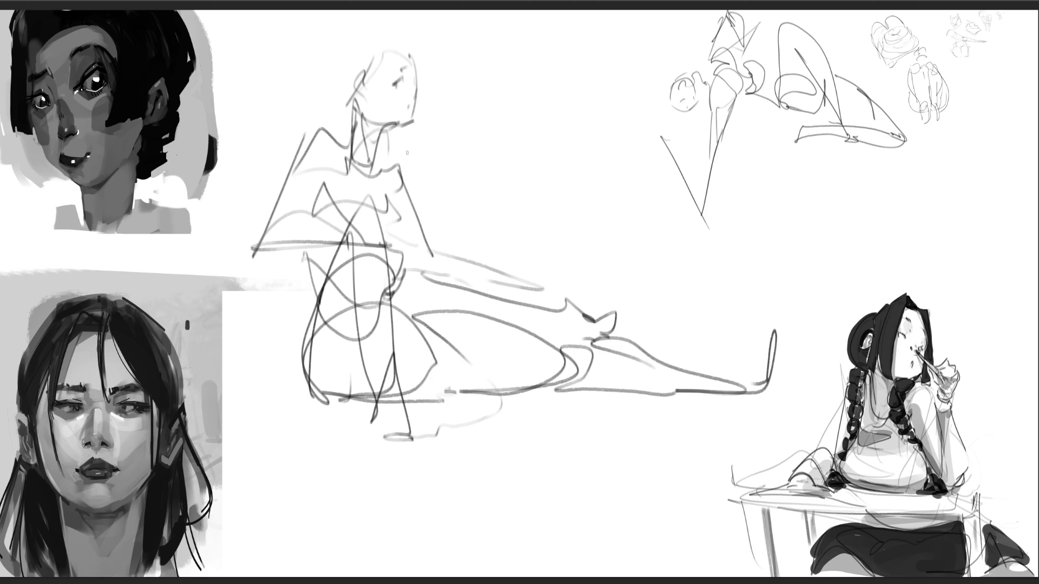
# Step: Add long hair flowing down around the head
pyautogui.moveTo(366, 33); pyautogui.dragTo(336, 84)
pyautogui.moveTo(349, 70)
pyautogui.mouseDown()
pyautogui.moveTo(407, 42)
pyautogui.moveTo(417, 124)
pyautogui.mouseUp()
pyautogui.moveTo(421, 42)
pyautogui.mouseDown()
pyautogui.moveTo(445, 195)
pyautogui.moveTo(437, 205)
pyautogui.mouseUp()
pyautogui.moveTo(436, 206); pyautogui.dragTo(471, 225)
pyautogui.moveTo(470, 225); pyautogui.dragTo(454, 250)
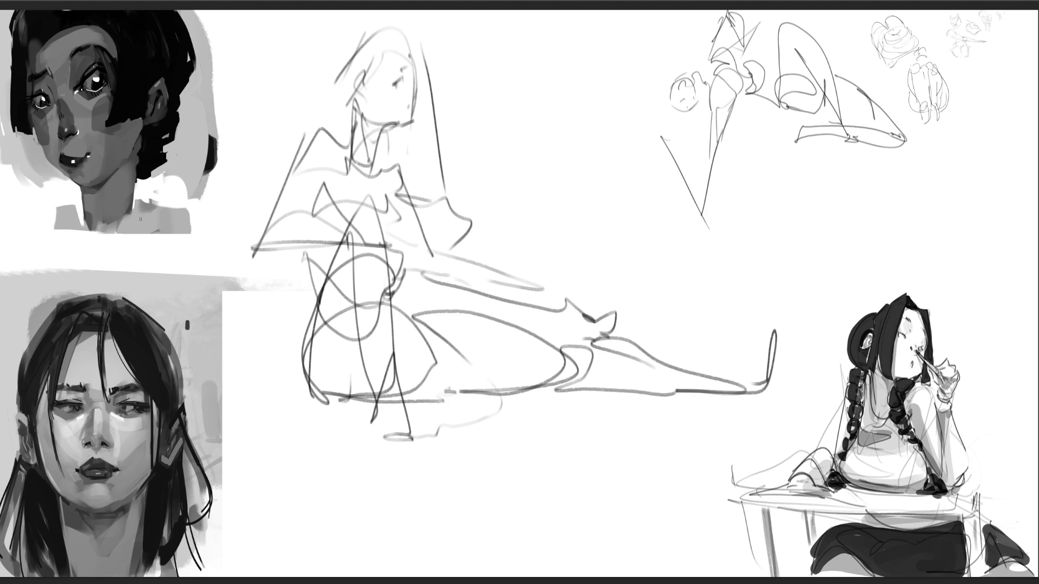
# Step: Scale the seated figure into the top-right and begin a new head outline
pyautogui.hotkey('ctrl', 't')
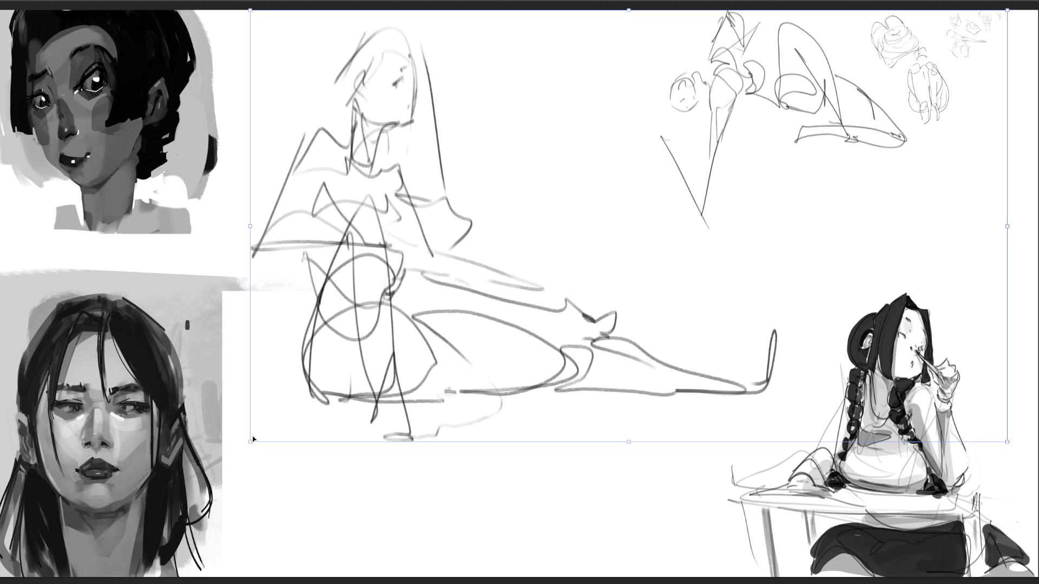
pyautogui.moveTo(249, 443); pyautogui.dragTo(606, 239)
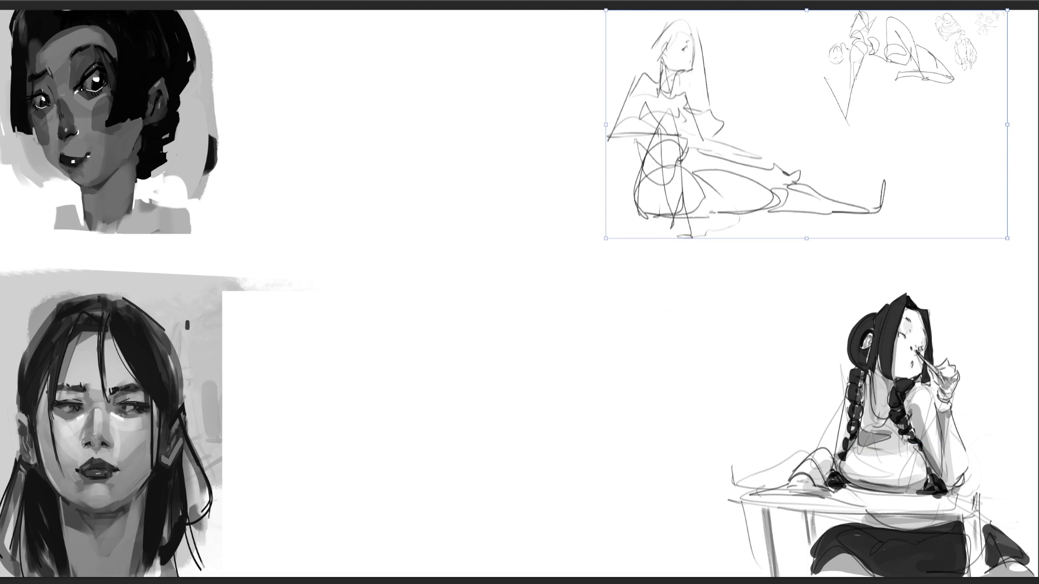
pyautogui.press('Return')
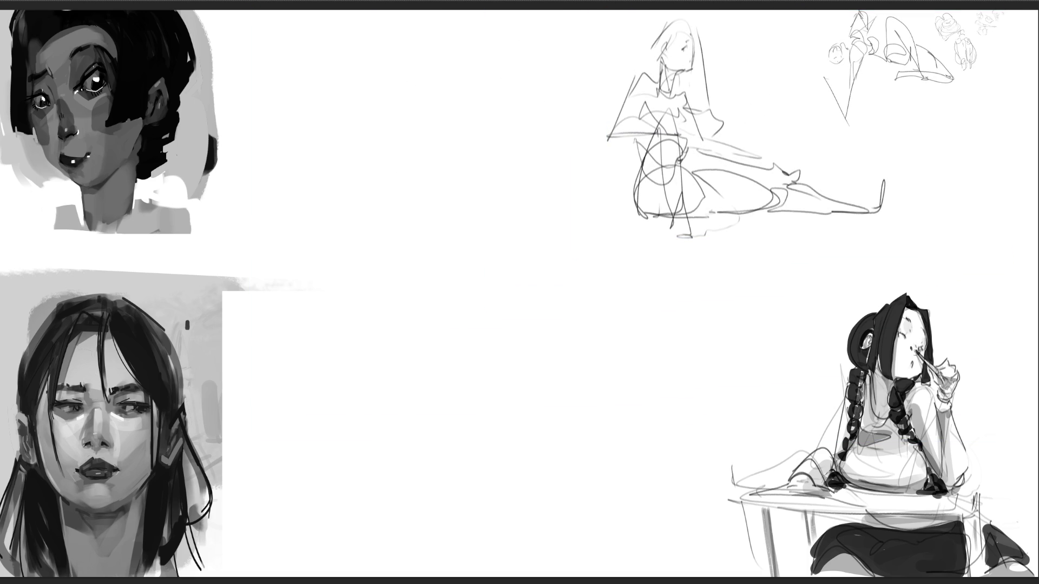
pyautogui.moveTo(403, 47)
pyautogui.mouseDown()
pyautogui.moveTo(407, 90)
pyautogui.moveTo(457, 50)
pyautogui.moveTo(463, 82)
pyautogui.moveTo(426, 117)
pyautogui.moveTo(455, 104)
pyautogui.moveTo(440, 107)
pyautogui.moveTo(420, 55)
pyautogui.mouseUp()
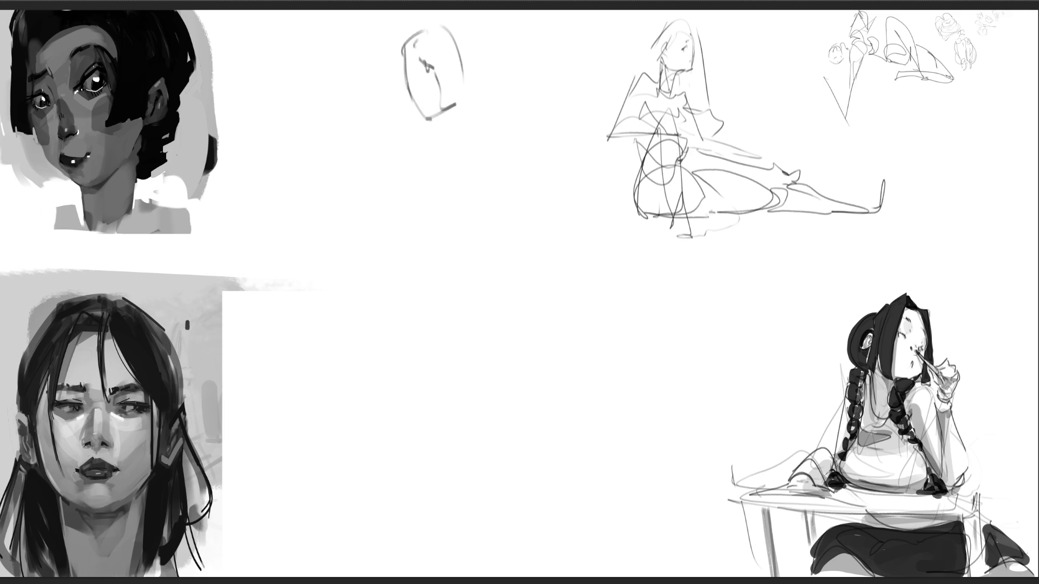
# Step: Draw the head's jaw and chin, the neck, collar, shoulders and torso curve
pyautogui.moveTo(410, 97)
pyautogui.mouseDown()
pyautogui.moveTo(422, 107)
pyautogui.moveTo(461, 61)
pyautogui.moveTo(465, 127)
pyautogui.moveTo(478, 95)
pyautogui.mouseUp()
pyautogui.moveTo(475, 82)
pyautogui.mouseDown()
pyautogui.moveTo(488, 126)
pyautogui.moveTo(454, 22)
pyautogui.moveTo(481, 148)
pyautogui.moveTo(467, 145)
pyautogui.mouseUp()
pyautogui.moveTo(467, 146)
pyautogui.mouseDown()
pyautogui.moveTo(498, 121)
pyautogui.moveTo(518, 163)
pyautogui.moveTo(545, 162)
pyautogui.moveTo(514, 168)
pyautogui.mouseUp()
pyautogui.moveTo(457, 137)
pyautogui.mouseDown()
pyautogui.moveTo(484, 164)
pyautogui.moveTo(457, 136)
pyautogui.mouseUp()
pyautogui.moveTo(456, 149); pyautogui.dragTo(439, 209)
pyautogui.moveTo(452, 157)
pyautogui.mouseDown()
pyautogui.moveTo(513, 190)
pyautogui.moveTo(479, 254)
pyautogui.moveTo(526, 224)
pyautogui.moveTo(540, 189)
pyautogui.moveTo(465, 284)
pyautogui.moveTo(459, 260)
pyautogui.moveTo(490, 297)
pyautogui.moveTo(427, 295)
pyautogui.mouseUp()
# Step: Sketch the hips and both legs down to the feet
pyautogui.moveTo(428, 281)
pyautogui.mouseDown()
pyautogui.moveTo(420, 347)
pyautogui.moveTo(493, 273)
pyautogui.mouseUp()
pyautogui.moveTo(490, 284)
pyautogui.mouseDown()
pyautogui.moveTo(482, 352)
pyautogui.moveTo(459, 384)
pyautogui.moveTo(506, 324)
pyautogui.mouseUp()
pyautogui.moveTo(504, 314); pyautogui.dragTo(511, 413)
pyautogui.moveTo(426, 289); pyautogui.dragTo(416, 394)
pyautogui.moveTo(421, 318); pyautogui.dragTo(450, 426)
pyautogui.moveTo(460, 335)
pyautogui.mouseDown()
pyautogui.moveTo(454, 427)
pyautogui.moveTo(485, 436)
pyautogui.moveTo(460, 437)
pyautogui.moveTo(521, 528)
pyautogui.mouseUp()
pyautogui.moveTo(541, 414)
pyautogui.mouseDown()
pyautogui.moveTo(536, 393)
pyautogui.moveTo(552, 555)
pyautogui.moveTo(573, 560)
pyautogui.mouseUp()
pyautogui.moveTo(572, 568); pyautogui.dragTo(548, 572)
pyautogui.moveTo(408, 381); pyautogui.dragTo(486, 556)
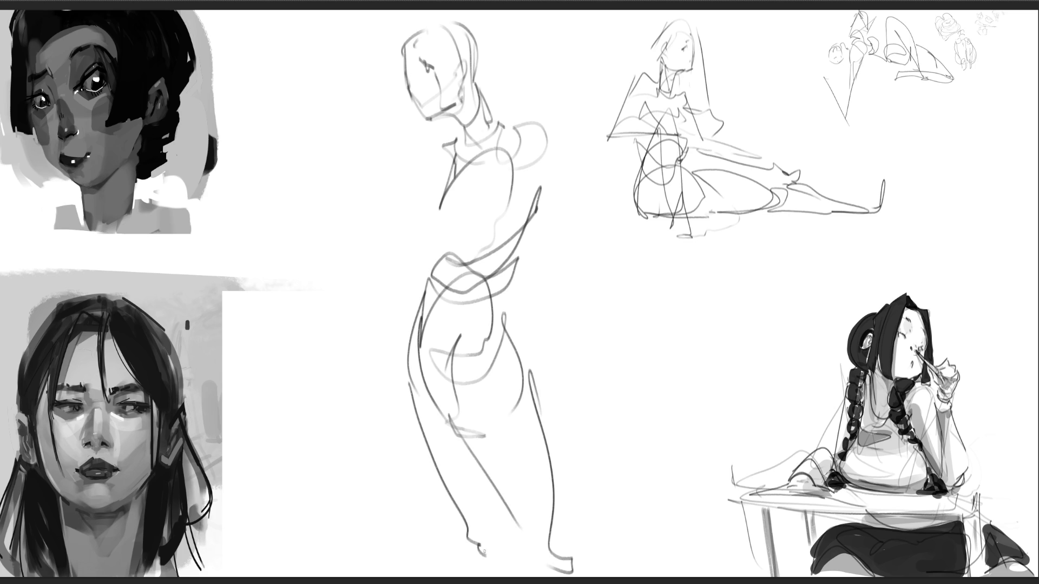
# Step: Add the right arm with elbow and hand, then shrink the figure into the top-right
pyautogui.moveTo(541, 125); pyautogui.dragTo(588, 239)
pyautogui.moveTo(529, 185)
pyautogui.mouseDown()
pyautogui.moveTo(587, 242)
pyautogui.moveTo(566, 276)
pyautogui.moveTo(564, 378)
pyautogui.mouseUp()
pyautogui.moveTo(589, 269); pyautogui.dragTo(563, 440)
pyautogui.moveTo(440, 144); pyautogui.dragTo(446, 183)
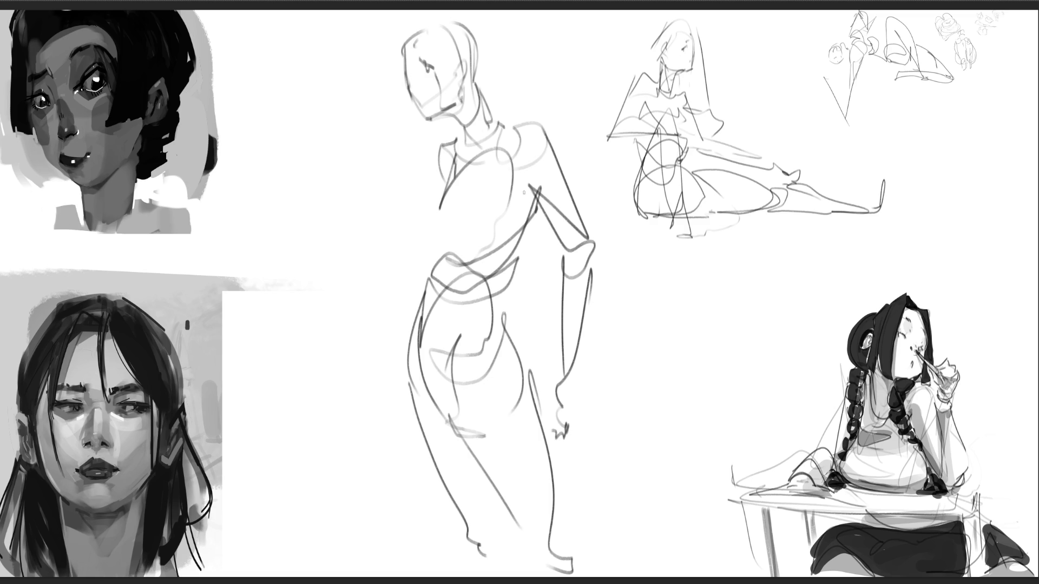
pyautogui.hotkey('ctrl', 't')
pyautogui.moveTo(400, 575); pyautogui.dragTo(720, 276)
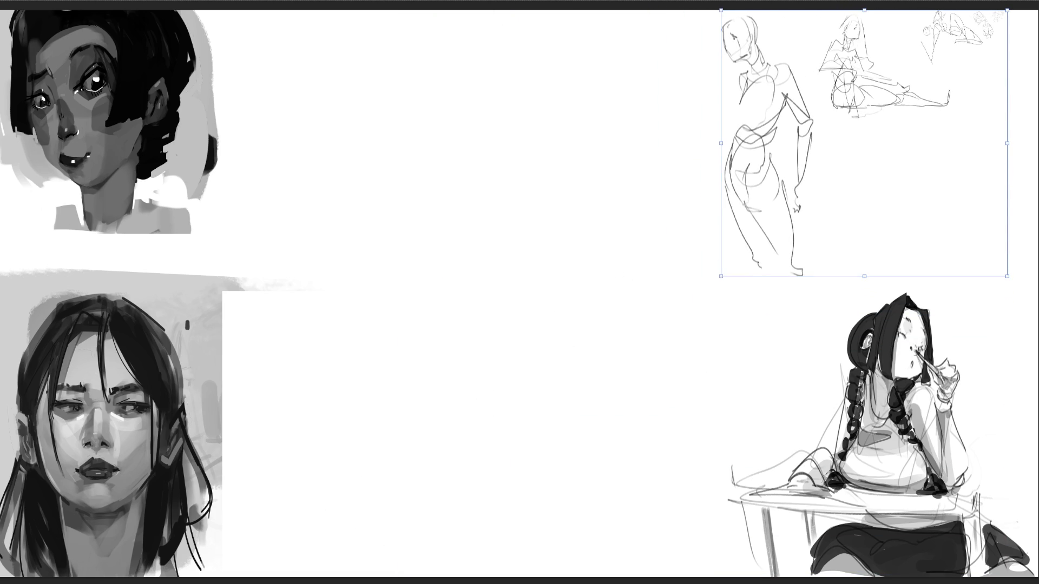
pyautogui.press('Return')
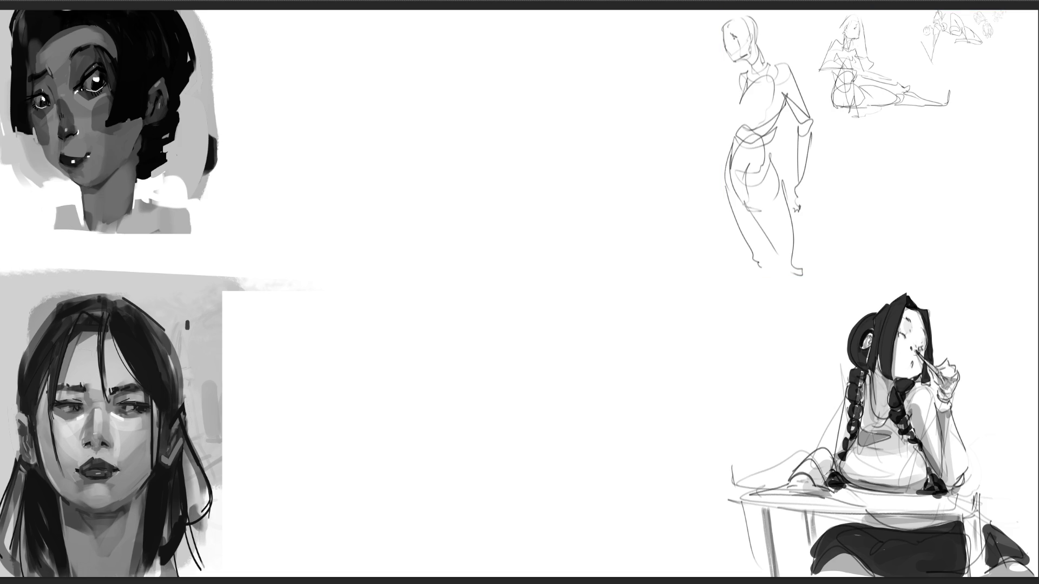
# Step: Lengthen the small figure's legs with long curves and a foot
pyautogui.moveTo(795, 250)
pyautogui.mouseDown()
pyautogui.moveTo(788, 273)
pyautogui.moveTo(842, 347)
pyautogui.mouseUp()
pyautogui.moveTo(787, 274); pyautogui.dragTo(848, 387)
pyautogui.moveTo(758, 263)
pyautogui.mouseDown()
pyautogui.moveTo(796, 382)
pyautogui.moveTo(752, 404)
pyautogui.moveTo(784, 285)
pyautogui.mouseUp()
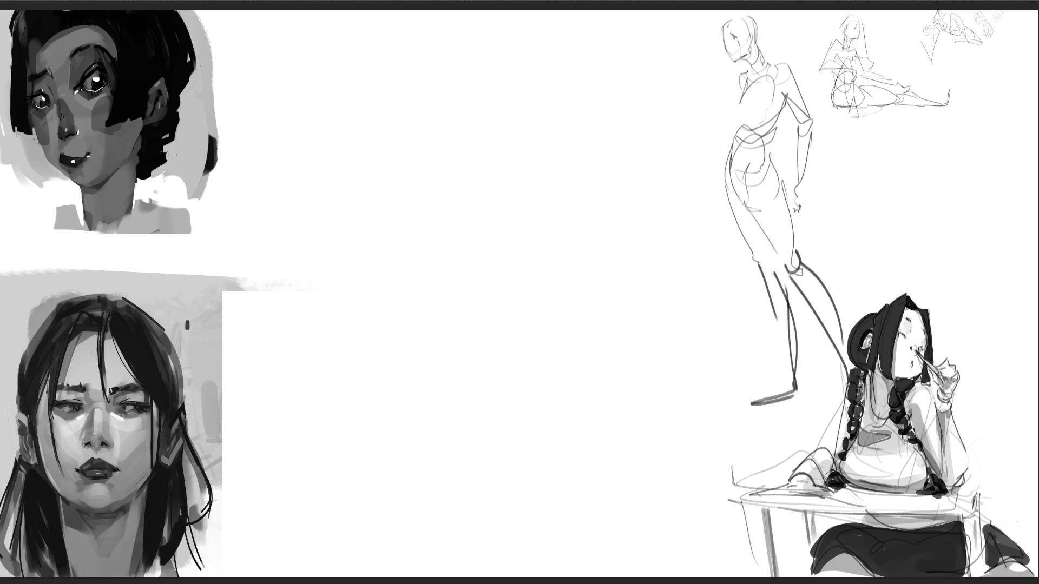
# Step: Sketch a centre head oval with jaw, neck and stacked torso curves
pyautogui.moveTo(465, 79)
pyautogui.mouseDown()
pyautogui.moveTo(473, 144)
pyautogui.moveTo(549, 64)
pyautogui.moveTo(548, 130)
pyautogui.moveTo(531, 100)
pyautogui.moveTo(548, 98)
pyautogui.mouseUp()
pyautogui.moveTo(530, 145); pyautogui.dragTo(502, 148)
pyautogui.moveTo(466, 113)
pyautogui.mouseDown()
pyautogui.moveTo(496, 147)
pyautogui.moveTo(485, 145)
pyautogui.moveTo(466, 117)
pyautogui.moveTo(524, 158)
pyautogui.moveTo(521, 172)
pyautogui.mouseUp()
pyautogui.moveTo(498, 140)
pyautogui.mouseDown()
pyautogui.moveTo(475, 188)
pyautogui.moveTo(484, 209)
pyautogui.mouseUp()
pyautogui.moveTo(500, 159)
pyautogui.mouseDown()
pyautogui.moveTo(483, 207)
pyautogui.moveTo(507, 219)
pyautogui.mouseUp()
pyautogui.moveTo(506, 217); pyautogui.dragTo(522, 226)
pyautogui.moveTo(527, 182)
pyautogui.mouseDown()
pyautogui.moveTo(508, 245)
pyautogui.moveTo(521, 271)
pyautogui.mouseUp()
pyautogui.moveTo(520, 270); pyautogui.dragTo(523, 284)
# Step: Add the stacked-oval figure's left body line, knee, calf and ankle lines
pyautogui.moveTo(470, 160); pyautogui.dragTo(501, 267)
pyautogui.moveTo(477, 209); pyautogui.dragTo(496, 273)
pyautogui.moveTo(478, 211)
pyautogui.mouseDown()
pyautogui.moveTo(467, 241)
pyautogui.moveTo(493, 271)
pyautogui.mouseUp()
pyautogui.moveTo(494, 295)
pyautogui.mouseDown()
pyautogui.moveTo(506, 254)
pyautogui.moveTo(523, 301)
pyautogui.mouseUp()
pyautogui.moveTo(488, 311); pyautogui.dragTo(521, 300)
pyautogui.moveTo(482, 279); pyautogui.dragTo(501, 344)
pyautogui.moveTo(523, 299); pyautogui.dragTo(508, 406)
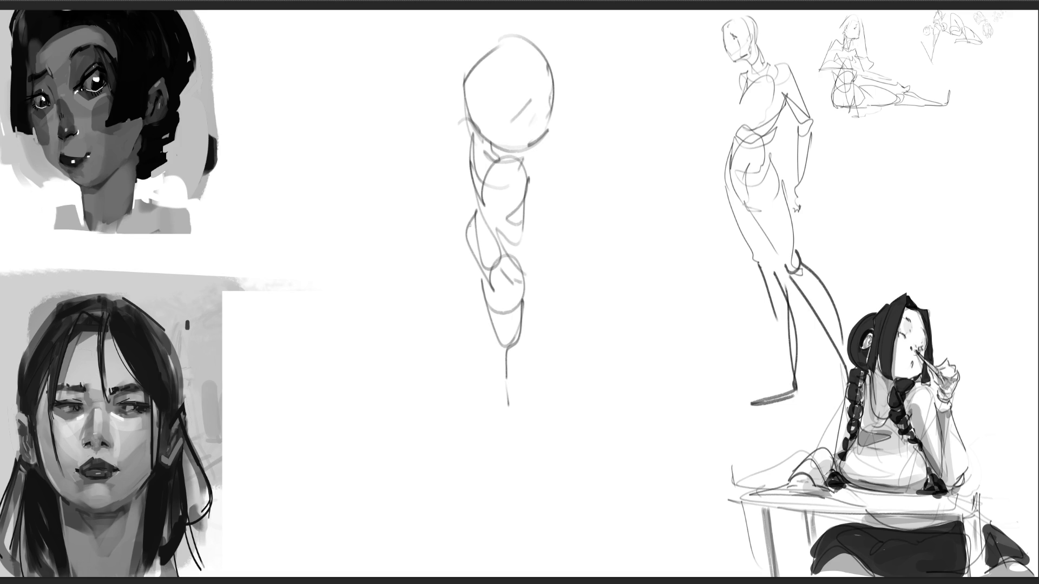
pyautogui.moveTo(467, 279); pyautogui.dragTo(493, 377)
# Step: Start a twisting figure to the left: head, raised arm, body contour and hip
pyautogui.moveTo(327, 113)
pyautogui.mouseDown()
pyautogui.moveTo(324, 94)
pyautogui.moveTo(358, 56)
pyautogui.moveTo(375, 138)
pyautogui.moveTo(362, 145)
pyautogui.moveTo(355, 107)
pyautogui.moveTo(374, 103)
pyautogui.moveTo(306, 110)
pyautogui.moveTo(329, 140)
pyautogui.moveTo(353, 145)
pyautogui.moveTo(312, 136)
pyautogui.moveTo(318, 211)
pyautogui.mouseUp()
pyautogui.moveTo(320, 175)
pyautogui.mouseDown()
pyautogui.moveTo(346, 142)
pyautogui.moveTo(441, 105)
pyautogui.moveTo(371, 183)
pyautogui.moveTo(353, 231)
pyautogui.mouseUp()
pyautogui.moveTo(377, 172)
pyautogui.mouseDown()
pyautogui.moveTo(379, 217)
pyautogui.moveTo(404, 234)
pyautogui.moveTo(366, 278)
pyautogui.mouseUp()
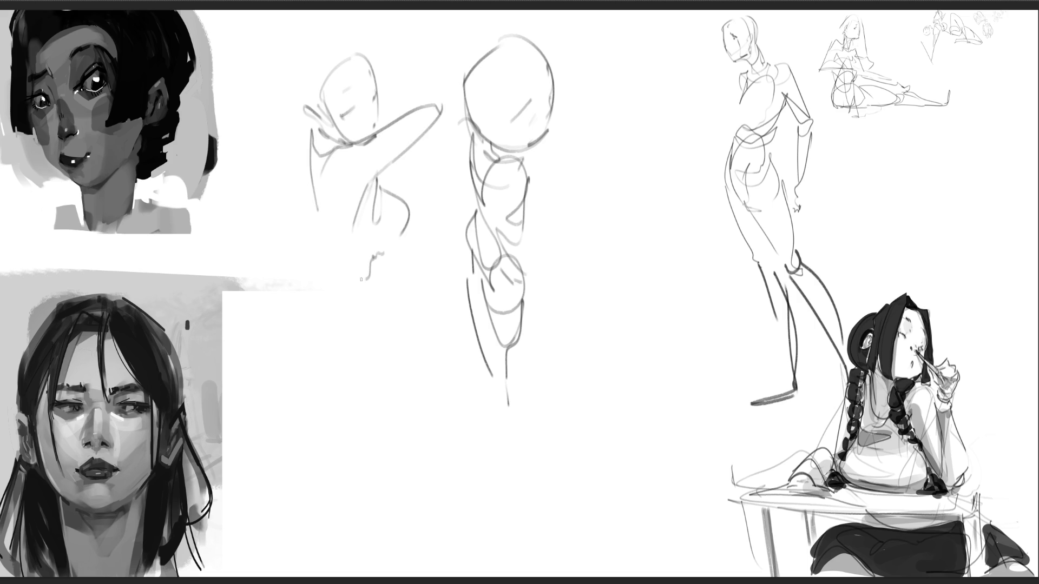
pyautogui.moveTo(315, 169); pyautogui.dragTo(375, 298)
pyautogui.moveTo(331, 224)
pyautogui.mouseDown()
pyautogui.moveTo(402, 254)
pyautogui.moveTo(378, 307)
pyautogui.mouseUp()
pyautogui.moveTo(348, 264)
pyautogui.mouseDown()
pyautogui.moveTo(366, 307)
pyautogui.moveTo(355, 321)
pyautogui.mouseUp()
pyautogui.moveTo(355, 314)
pyautogui.mouseDown()
pyautogui.moveTo(395, 330)
pyautogui.moveTo(411, 305)
pyautogui.mouseUp()
pyautogui.moveTo(355, 287); pyautogui.dragTo(316, 344)
pyautogui.moveTo(351, 306)
pyautogui.mouseDown()
pyautogui.moveTo(319, 410)
pyautogui.moveTo(317, 358)
pyautogui.moveTo(324, 419)
pyautogui.mouseUp()
# Step: Finish the twisting figure's lower legs, feet and left arm line
pyautogui.moveTo(348, 424); pyautogui.dragTo(396, 426)
pyautogui.moveTo(421, 303)
pyautogui.mouseDown()
pyautogui.moveTo(428, 379)
pyautogui.moveTo(417, 414)
pyautogui.mouseUp()
pyautogui.moveTo(358, 421)
pyautogui.mouseDown()
pyautogui.moveTo(409, 419)
pyautogui.moveTo(427, 393)
pyautogui.mouseUp()
pyautogui.moveTo(346, 439); pyautogui.dragTo(426, 396)
pyautogui.moveTo(346, 440)
pyautogui.mouseDown()
pyautogui.moveTo(434, 527)
pyautogui.moveTo(466, 543)
pyautogui.mouseUp()
pyautogui.moveTo(433, 401); pyautogui.dragTo(496, 572)
pyautogui.moveTo(322, 328)
pyautogui.mouseDown()
pyautogui.moveTo(310, 411)
pyautogui.moveTo(330, 427)
pyautogui.mouseUp()
pyautogui.moveTo(309, 406)
pyautogui.mouseDown()
pyautogui.moveTo(317, 476)
pyautogui.moveTo(380, 524)
pyautogui.moveTo(372, 550)
pyautogui.mouseUp()
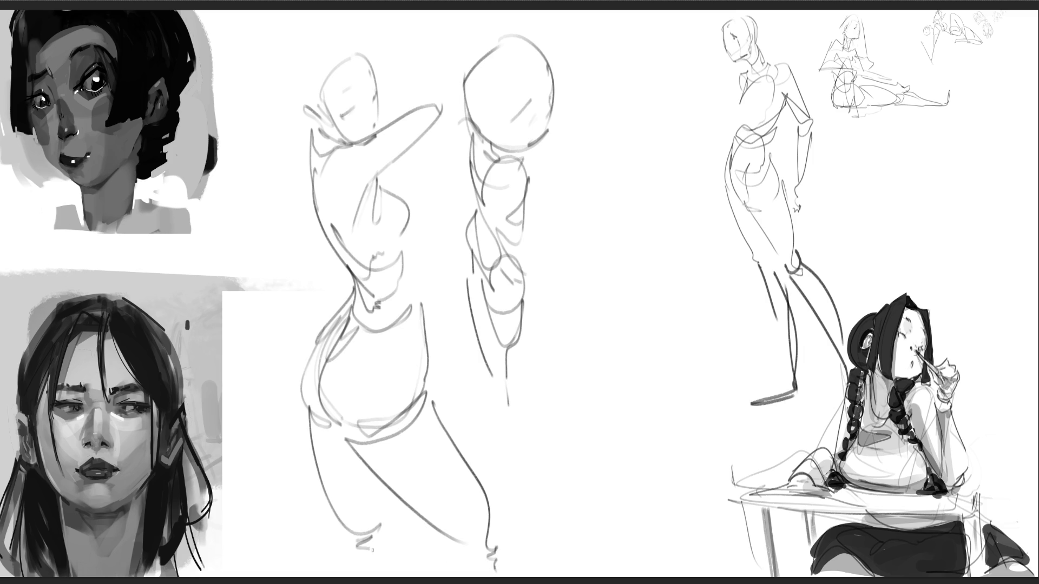
pyautogui.moveTo(305, 143)
pyautogui.mouseDown()
pyautogui.moveTo(291, 176)
pyautogui.moveTo(309, 238)
pyautogui.mouseUp()
pyautogui.hotkey('ctrl', 't')
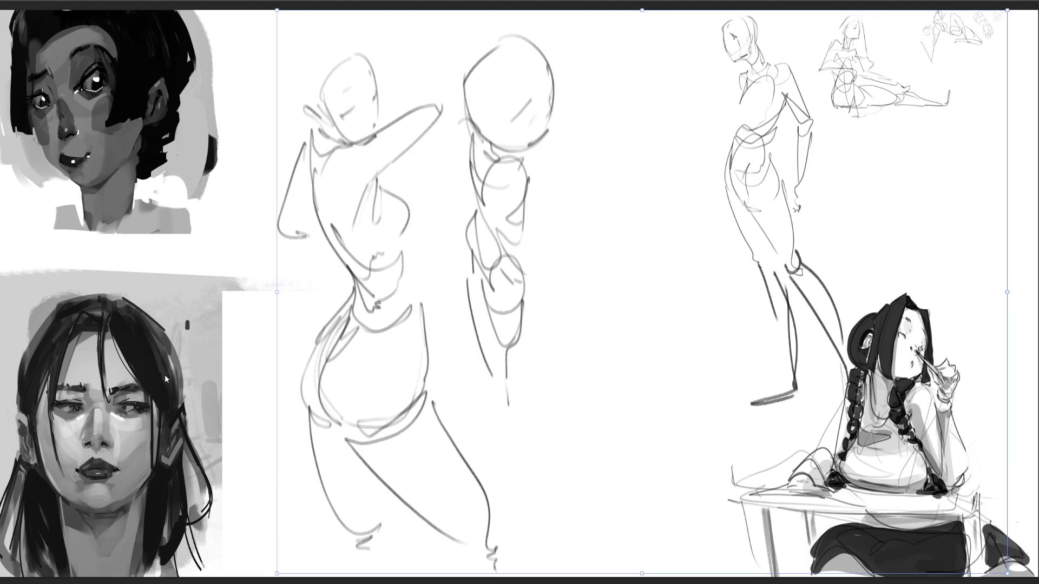
# Step: Scale the recent sketches down and move them into the top-right corner
pyautogui.moveTo(279, 575); pyautogui.dragTo(471, 271)
pyautogui.moveTo(711, 150)
pyautogui.mouseDown()
pyautogui.moveTo(862, 169)
pyautogui.moveTo(909, 154)
pyautogui.mouseUp()
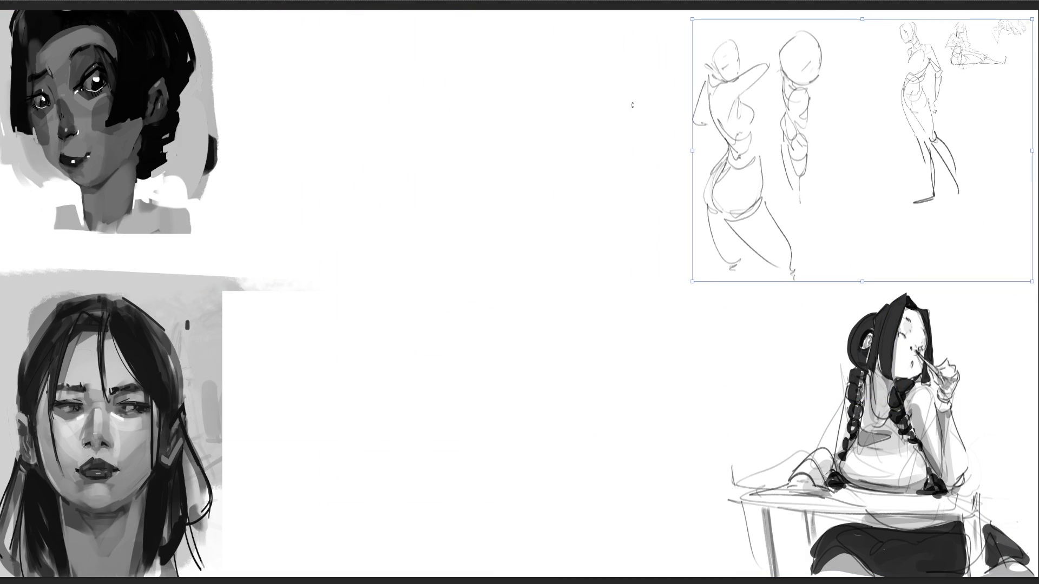
pyautogui.press('Return')
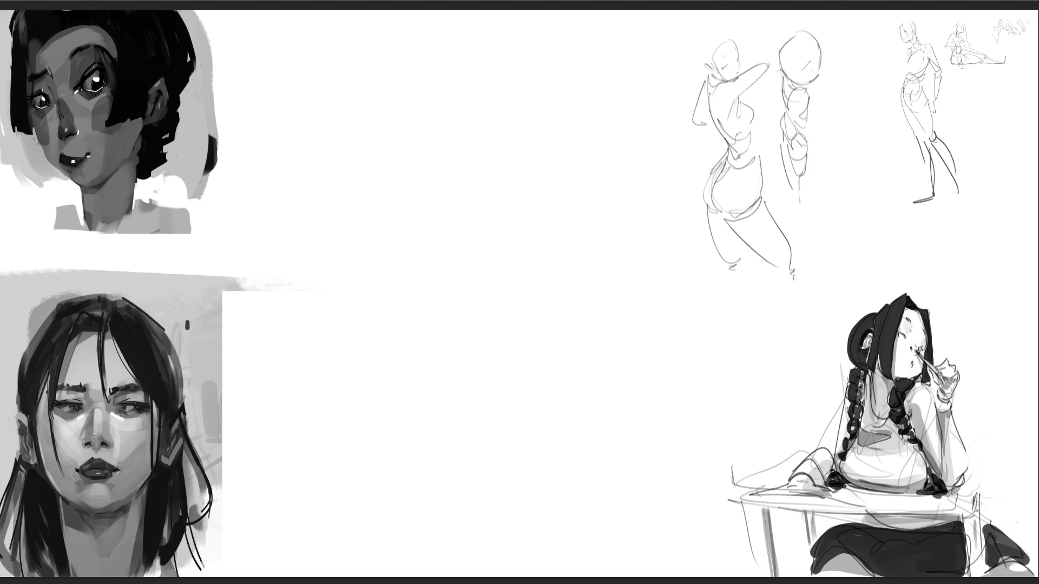
# Step: Rough in an oval head with an eye line, two ears and a pointed chin
pyautogui.moveTo(405, 101)
pyautogui.mouseDown()
pyautogui.moveTo(415, 169)
pyautogui.moveTo(408, 113)
pyautogui.mouseUp()
pyautogui.moveTo(427, 75); pyautogui.dragTo(406, 101)
pyautogui.moveTo(443, 58)
pyautogui.mouseDown()
pyautogui.moveTo(487, 78)
pyautogui.moveTo(487, 177)
pyautogui.mouseUp()
pyautogui.moveTo(414, 172)
pyautogui.mouseDown()
pyautogui.moveTo(462, 192)
pyautogui.moveTo(488, 173)
pyautogui.mouseUp()
pyautogui.moveTo(414, 130)
pyautogui.mouseDown()
pyautogui.moveTo(489, 116)
pyautogui.moveTo(432, 148)
pyautogui.moveTo(478, 137)
pyautogui.mouseUp()
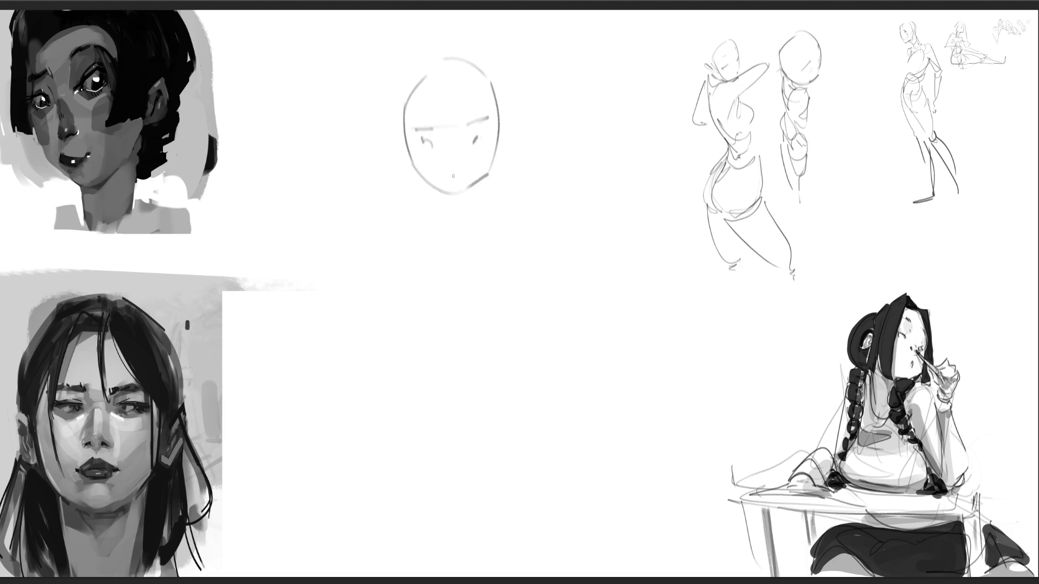
pyautogui.moveTo(508, 100); pyautogui.dragTo(506, 124)
pyautogui.moveTo(394, 105)
pyautogui.mouseDown()
pyautogui.moveTo(441, 218)
pyautogui.moveTo(470, 194)
pyautogui.mouseUp()
pyautogui.moveTo(470, 193); pyautogui.dragTo(468, 214)
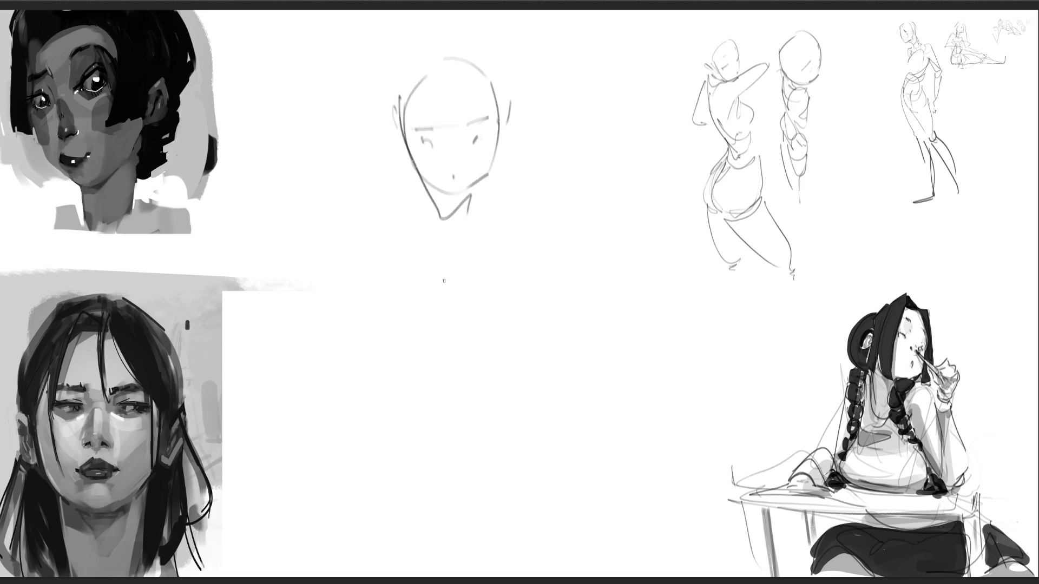
# Step: Sketch the neck, torso and crossed legs of the seated figure below the head
pyautogui.moveTo(438, 270); pyautogui.dragTo(440, 280)
pyautogui.moveTo(426, 193)
pyautogui.mouseDown()
pyautogui.moveTo(429, 233)
pyautogui.moveTo(414, 199)
pyautogui.moveTo(382, 296)
pyautogui.moveTo(504, 217)
pyautogui.moveTo(497, 288)
pyautogui.mouseUp()
pyautogui.moveTo(368, 213)
pyautogui.mouseDown()
pyautogui.moveTo(401, 360)
pyautogui.moveTo(425, 360)
pyautogui.moveTo(491, 453)
pyautogui.mouseUp()
pyautogui.moveTo(399, 368)
pyautogui.mouseDown()
pyautogui.moveTo(512, 482)
pyautogui.moveTo(522, 550)
pyautogui.moveTo(541, 552)
pyautogui.moveTo(506, 535)
pyautogui.moveTo(493, 500)
pyautogui.moveTo(411, 512)
pyautogui.moveTo(470, 479)
pyautogui.moveTo(506, 511)
pyautogui.moveTo(495, 441)
pyautogui.moveTo(672, 479)
pyautogui.moveTo(565, 432)
pyautogui.moveTo(669, 448)
pyautogui.mouseUp()
pyautogui.moveTo(642, 399)
pyautogui.mouseDown()
pyautogui.moveTo(469, 427)
pyautogui.moveTo(390, 393)
pyautogui.moveTo(296, 494)
pyautogui.moveTo(411, 406)
pyautogui.mouseUp()
pyautogui.moveTo(434, 466); pyautogui.dragTo(404, 483)
# Step: Add the arm, bent hand and chest and thigh contour lines to the seated figure
pyautogui.moveTo(296, 512)
pyautogui.mouseDown()
pyautogui.moveTo(439, 465)
pyautogui.moveTo(490, 361)
pyautogui.moveTo(500, 221)
pyautogui.moveTo(476, 216)
pyautogui.moveTo(500, 305)
pyautogui.mouseUp()
pyautogui.moveTo(494, 205); pyautogui.dragTo(514, 322)
pyautogui.moveTo(519, 223)
pyautogui.mouseDown()
pyautogui.moveTo(536, 331)
pyautogui.moveTo(396, 258)
pyautogui.moveTo(401, 366)
pyautogui.mouseUp()
pyautogui.moveTo(346, 407)
pyautogui.mouseDown()
pyautogui.moveTo(401, 355)
pyautogui.moveTo(511, 386)
pyautogui.mouseUp()
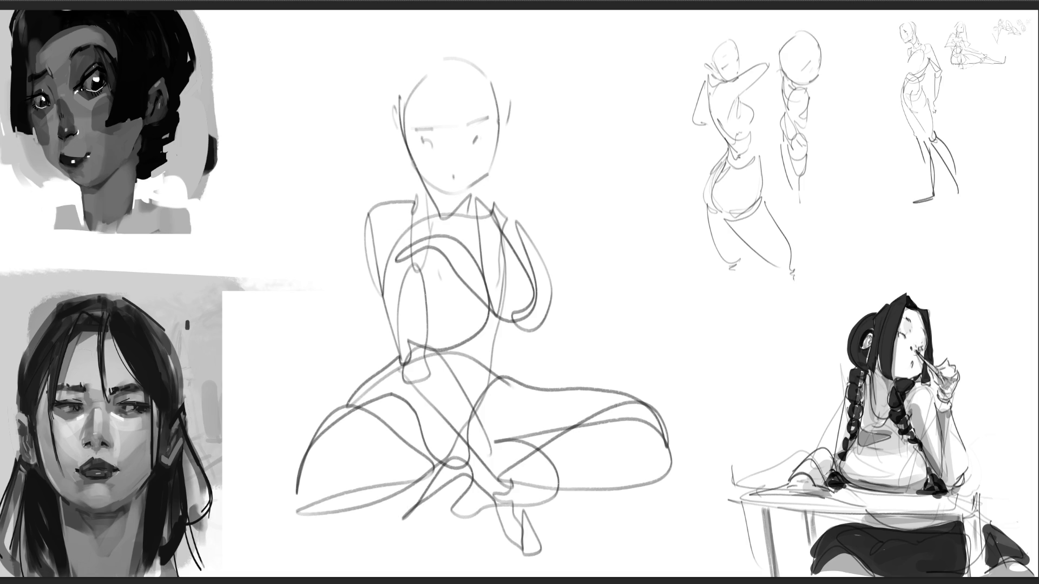
pyautogui.hotkey('ctrl', 't')
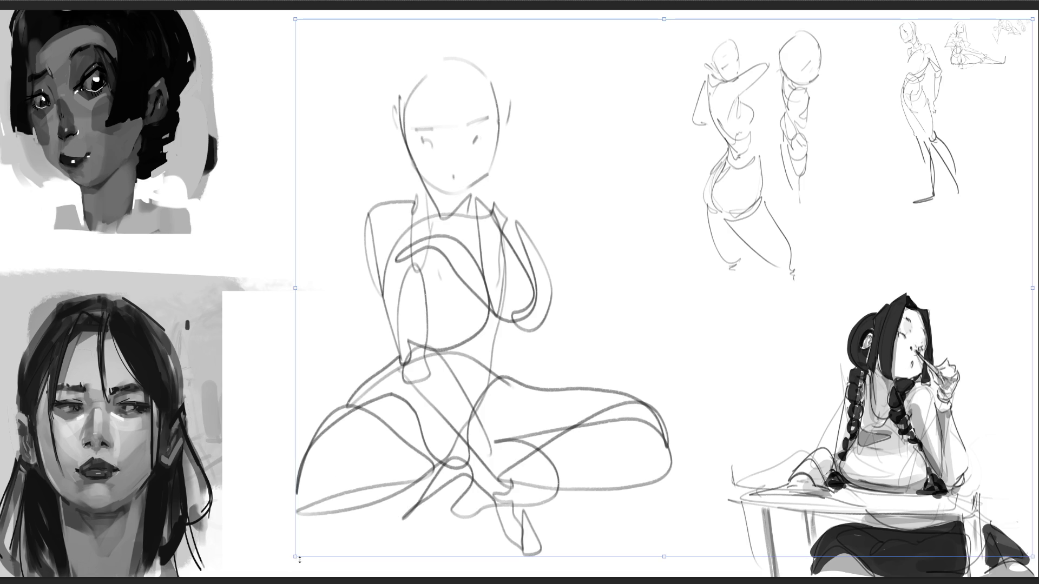
# Step: Shrink the seated figure and move it into the top-right row
pyautogui.moveTo(299, 560); pyautogui.dragTo(505, 243)
pyautogui.moveTo(590, 197)
pyautogui.mouseDown()
pyautogui.moveTo(815, 214)
pyautogui.moveTo(795, 200)
pyautogui.mouseUp()
pyautogui.press('Return')
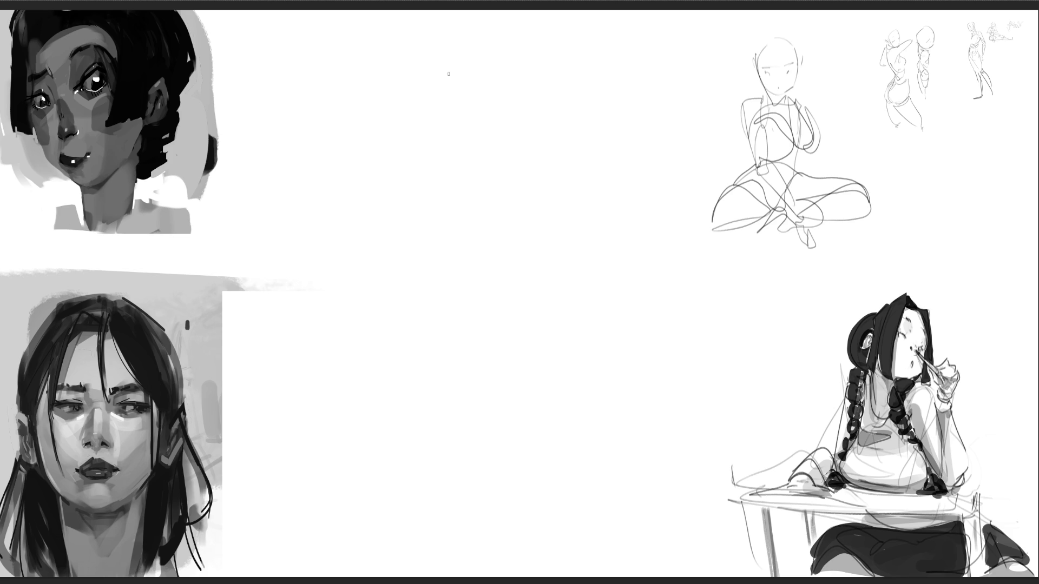
# Step: Sketch an arch-shaped head with eyes, eyebrows, small mouth, ear and jaw
pyautogui.moveTo(444, 72)
pyautogui.mouseDown()
pyautogui.moveTo(442, 116)
pyautogui.moveTo(465, 61)
pyautogui.moveTo(507, 130)
pyautogui.mouseUp()
pyautogui.moveTo(445, 96)
pyautogui.mouseDown()
pyautogui.moveTo(442, 115)
pyautogui.moveTo(464, 159)
pyautogui.mouseUp()
pyautogui.moveTo(457, 102)
pyautogui.mouseDown()
pyautogui.moveTo(456, 111)
pyautogui.moveTo(490, 102)
pyautogui.moveTo(459, 79)
pyautogui.moveTo(481, 82)
pyautogui.mouseUp()
pyautogui.moveTo(472, 122)
pyautogui.mouseDown()
pyautogui.moveTo(480, 128)
pyautogui.moveTo(461, 132)
pyautogui.mouseUp()
pyautogui.moveTo(507, 106); pyautogui.dragTo(508, 122)
pyautogui.moveTo(445, 129)
pyautogui.mouseDown()
pyautogui.moveTo(459, 156)
pyautogui.moveTo(491, 150)
pyautogui.moveTo(483, 175)
pyautogui.moveTo(496, 197)
pyautogui.mouseUp()
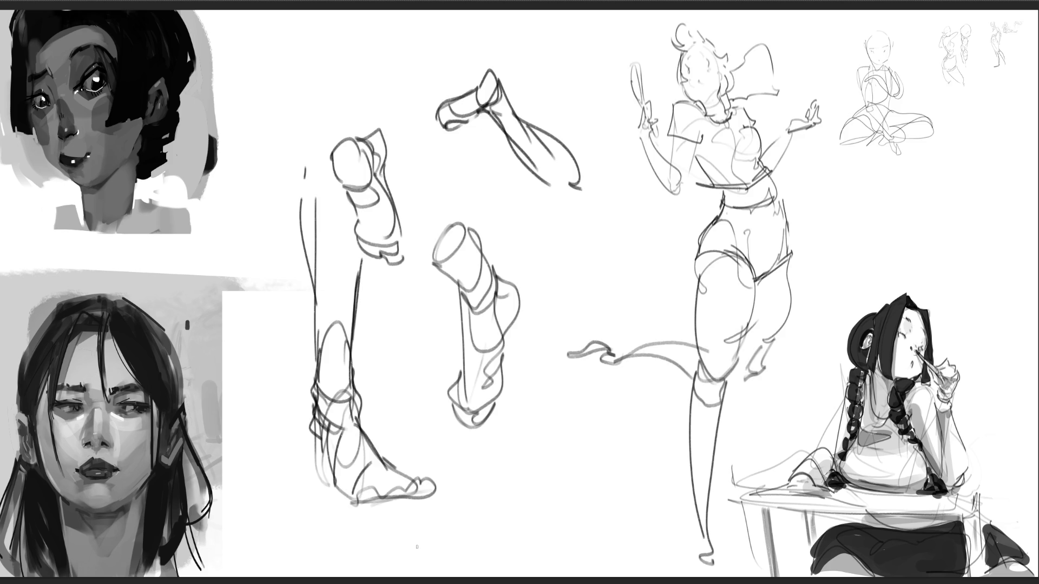
# Step: Draw a shoe and an arched foot with toe and sole detail, then begin another foot
pyautogui.moveTo(605, 332)
pyautogui.mouseDown()
pyautogui.moveTo(592, 360)
pyautogui.moveTo(558, 349)
pyautogui.moveTo(564, 357)
pyautogui.mouseUp()
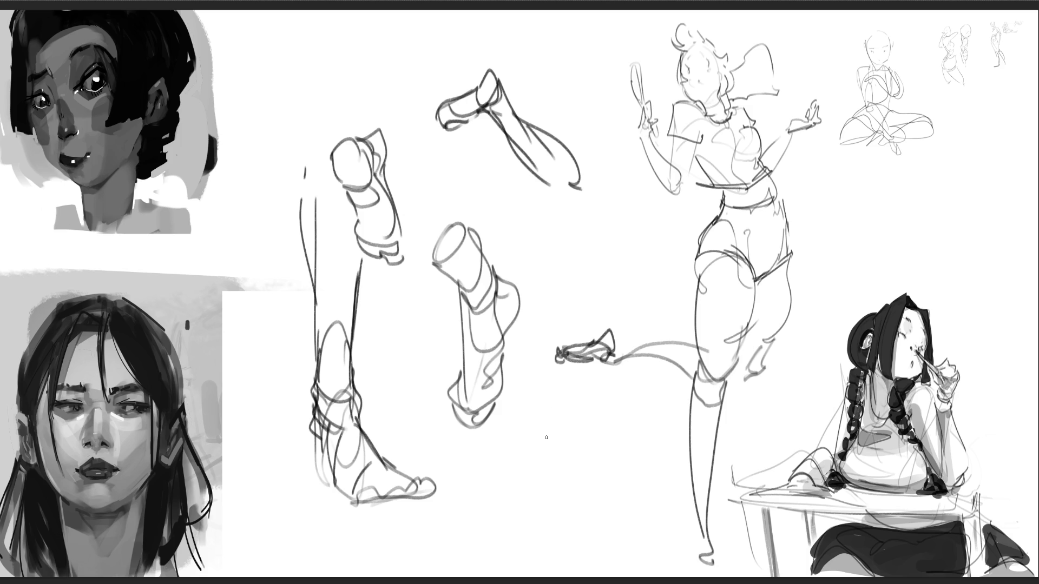
pyautogui.moveTo(560, 436)
pyautogui.mouseDown()
pyautogui.moveTo(573, 455)
pyautogui.moveTo(594, 431)
pyautogui.moveTo(581, 451)
pyautogui.moveTo(593, 430)
pyautogui.moveTo(545, 448)
pyautogui.moveTo(558, 459)
pyautogui.moveTo(535, 487)
pyautogui.moveTo(577, 465)
pyautogui.moveTo(543, 493)
pyautogui.moveTo(553, 505)
pyautogui.moveTo(588, 454)
pyautogui.mouseUp()
pyautogui.moveTo(572, 481); pyautogui.dragTo(595, 470)
pyautogui.moveTo(596, 467); pyautogui.dragTo(587, 478)
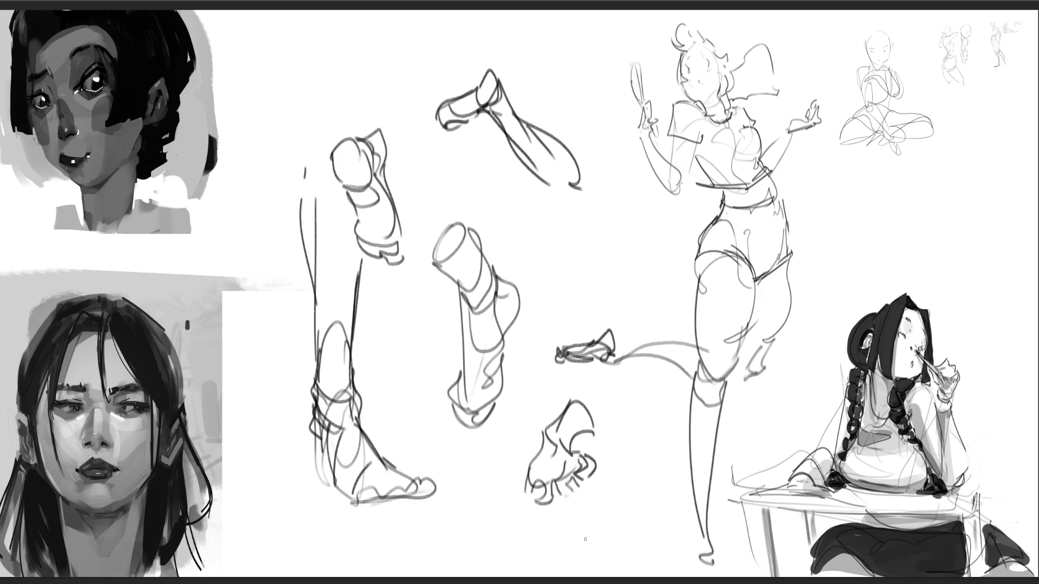
pyautogui.moveTo(543, 263)
pyautogui.mouseDown()
pyautogui.moveTo(540, 254)
pyautogui.moveTo(531, 294)
pyautogui.mouseUp()
# Step: Add the new foot's base line, then delete the figure and foot studies
pyautogui.moveTo(544, 258)
pyautogui.mouseDown()
pyautogui.moveTo(547, 272)
pyautogui.moveTo(585, 298)
pyautogui.moveTo(572, 239)
pyautogui.moveTo(579, 216)
pyautogui.moveTo(588, 233)
pyautogui.moveTo(601, 228)
pyautogui.moveTo(574, 241)
pyautogui.moveTo(634, 199)
pyautogui.moveTo(598, 257)
pyautogui.moveTo(643, 236)
pyautogui.moveTo(606, 280)
pyautogui.moveTo(633, 295)
pyautogui.moveTo(588, 302)
pyautogui.moveTo(614, 288)
pyautogui.moveTo(636, 298)
pyautogui.mouseUp()
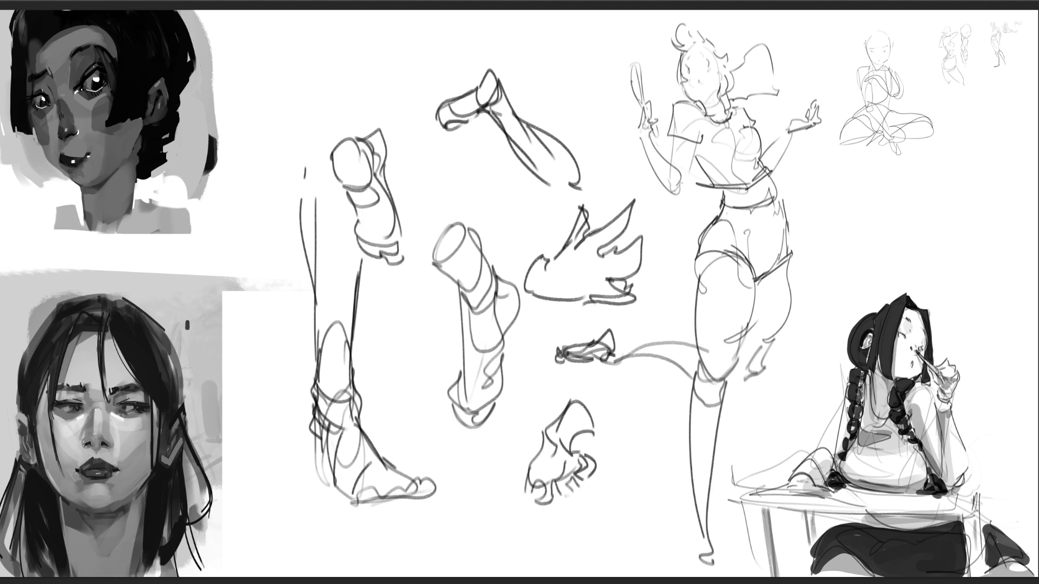
pyautogui.press('Delete')
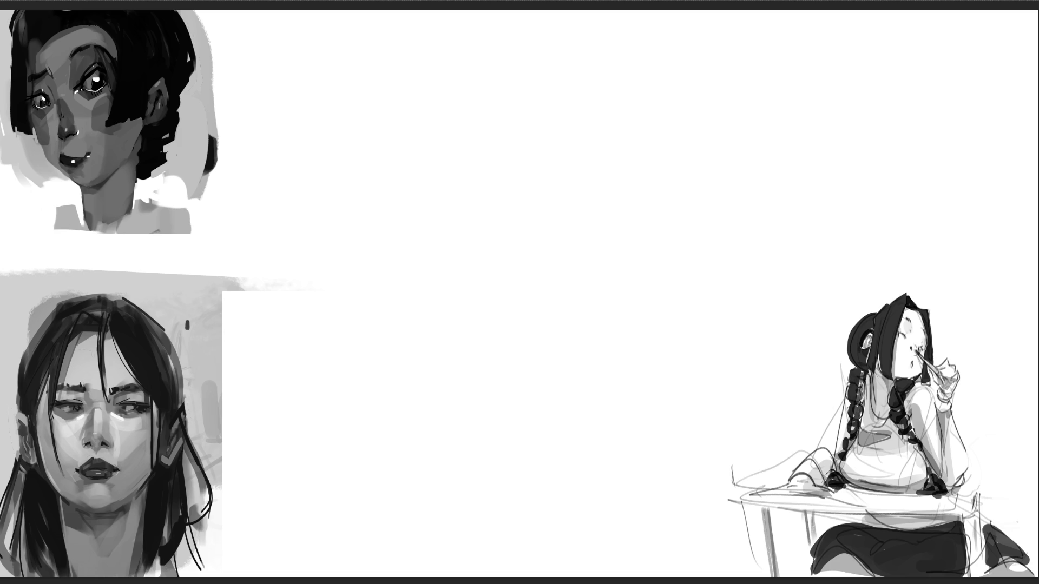
# Step: Sketch a new face outline with both eyes, nose and mouth
pyautogui.moveTo(436, 139)
pyautogui.mouseDown()
pyautogui.moveTo(493, 79)
pyautogui.moveTo(525, 63)
pyautogui.moveTo(602, 122)
pyautogui.mouseUp()
pyautogui.moveTo(590, 60); pyautogui.dragTo(605, 259)
pyautogui.moveTo(458, 99); pyautogui.dragTo(473, 232)
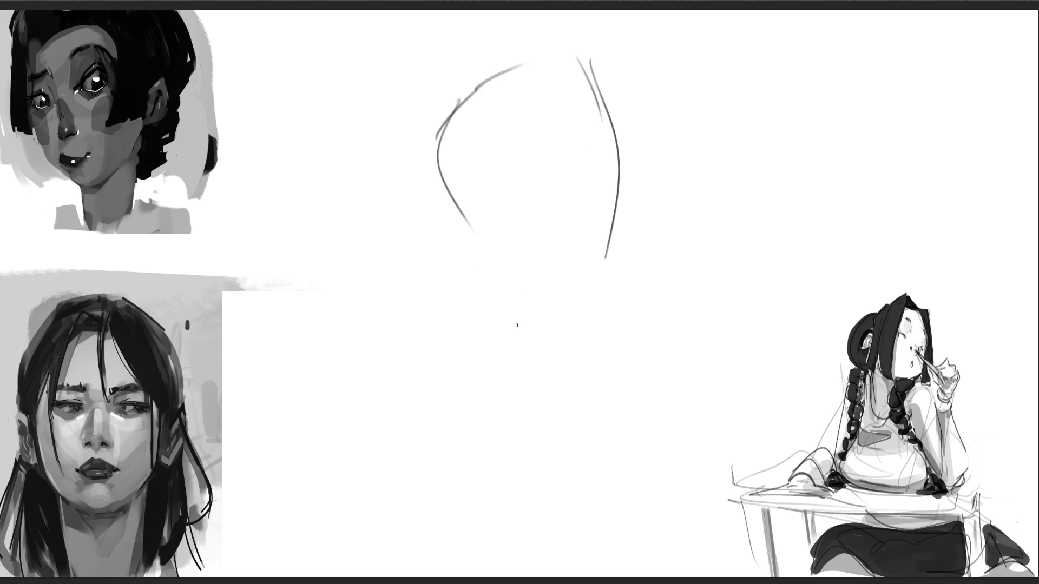
pyautogui.moveTo(463, 151)
pyautogui.mouseDown()
pyautogui.moveTo(558, 111)
pyautogui.moveTo(591, 112)
pyautogui.mouseUp()
pyautogui.moveTo(551, 123)
pyautogui.mouseDown()
pyautogui.moveTo(568, 110)
pyautogui.moveTo(581, 124)
pyautogui.mouseUp()
pyautogui.moveTo(478, 157); pyautogui.dragTo(496, 146)
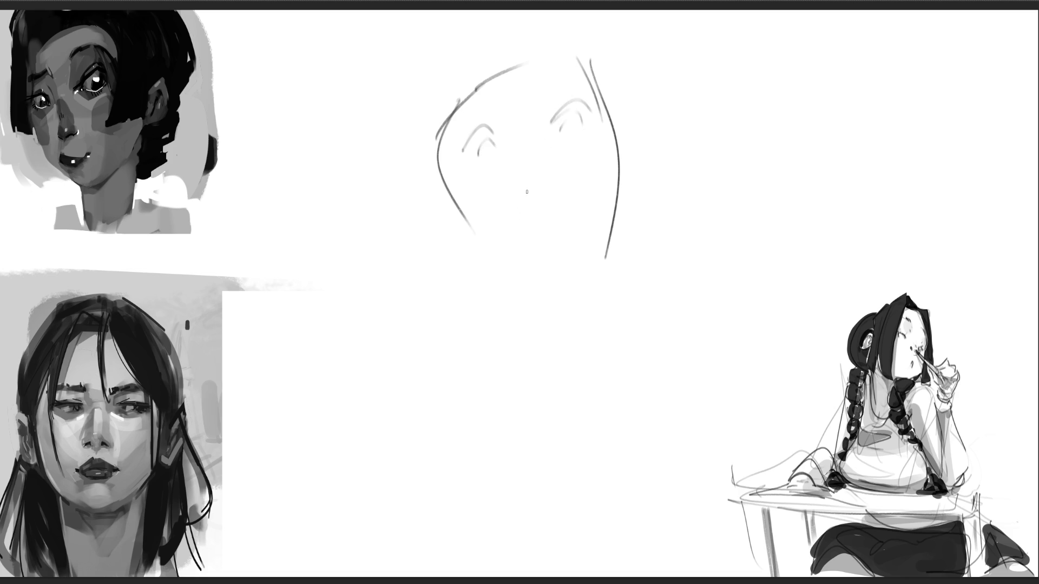
pyautogui.moveTo(519, 185); pyautogui.dragTo(539, 182)
pyautogui.moveTo(526, 144); pyautogui.dragTo(529, 163)
pyautogui.moveTo(535, 244); pyautogui.dragTo(542, 216)
pyautogui.moveTo(542, 217)
pyautogui.mouseDown()
pyautogui.moveTo(546, 237)
pyautogui.moveTo(535, 241)
pyautogui.mouseUp()
# Step: Draw the right ear, jaw and chin, and both neck lines
pyautogui.moveTo(627, 162)
pyautogui.mouseDown()
pyautogui.moveTo(624, 219)
pyautogui.moveTo(612, 233)
pyautogui.mouseUp()
pyautogui.moveTo(445, 211); pyautogui.dragTo(471, 249)
pyautogui.moveTo(485, 260); pyautogui.dragTo(513, 294)
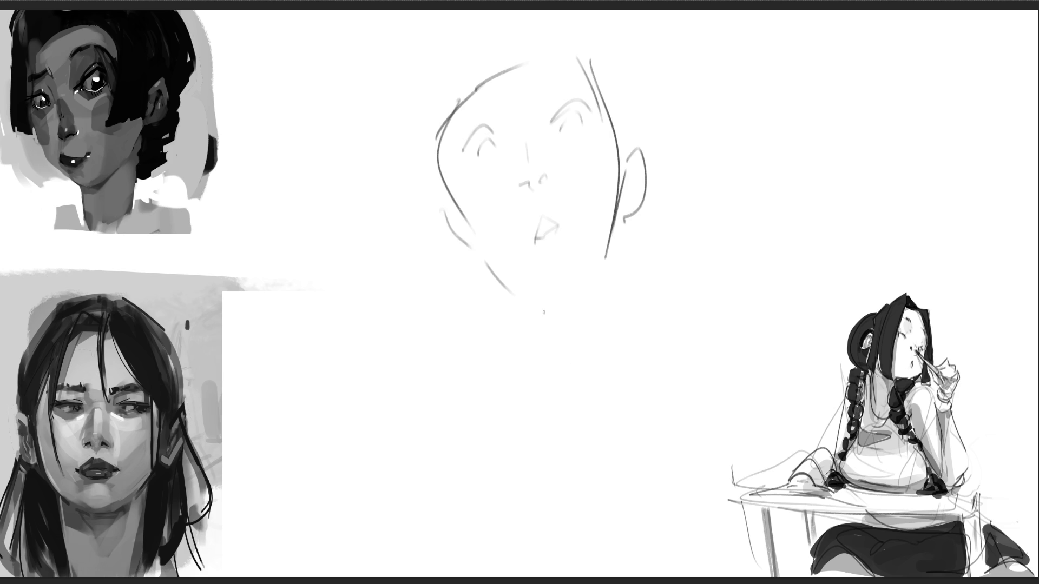
pyautogui.moveTo(463, 229)
pyautogui.mouseDown()
pyautogui.moveTo(486, 269)
pyautogui.moveTo(563, 289)
pyautogui.moveTo(599, 265)
pyautogui.mouseUp()
pyautogui.moveTo(623, 209); pyautogui.dragTo(609, 261)
pyautogui.moveTo(499, 267)
pyautogui.mouseDown()
pyautogui.moveTo(566, 306)
pyautogui.moveTo(593, 287)
pyautogui.mouseUp()
pyautogui.moveTo(620, 259); pyautogui.dragTo(599, 278)
pyautogui.moveTo(628, 216); pyautogui.dragTo(604, 476)
pyautogui.moveTo(504, 285); pyautogui.dragTo(528, 335)
pyautogui.moveTo(492, 279); pyautogui.dragTo(538, 452)
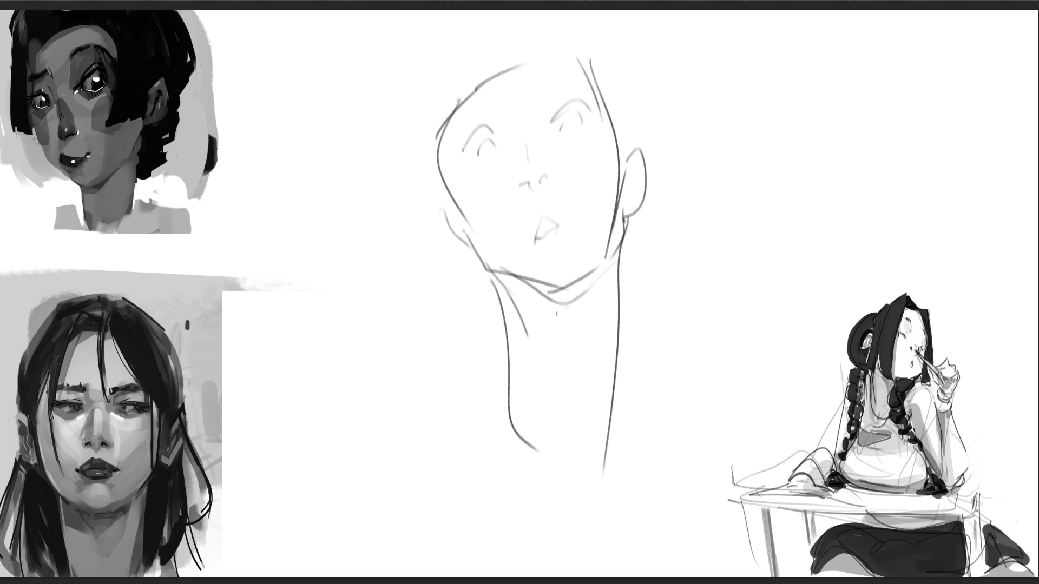
# Step: Sketch loose hair sweeping over the head and falling down the left side
pyautogui.moveTo(434, 132)
pyautogui.mouseDown()
pyautogui.moveTo(484, 42)
pyautogui.moveTo(570, 41)
pyautogui.mouseUp()
pyautogui.moveTo(508, 28)
pyautogui.mouseDown()
pyautogui.moveTo(599, 12)
pyautogui.moveTo(560, 67)
pyautogui.mouseUp()
pyautogui.moveTo(564, 64); pyautogui.dragTo(533, 98)
pyautogui.moveTo(474, 56); pyautogui.dragTo(483, 67)
pyautogui.moveTo(455, 24)
pyautogui.mouseDown()
pyautogui.moveTo(432, 94)
pyautogui.moveTo(515, 106)
pyautogui.mouseUp()
pyautogui.moveTo(412, 63)
pyautogui.mouseDown()
pyautogui.moveTo(421, 159)
pyautogui.moveTo(404, 204)
pyautogui.mouseUp()
pyautogui.moveTo(414, 192); pyautogui.dragTo(434, 262)
pyautogui.moveTo(433, 162); pyautogui.dragTo(473, 212)
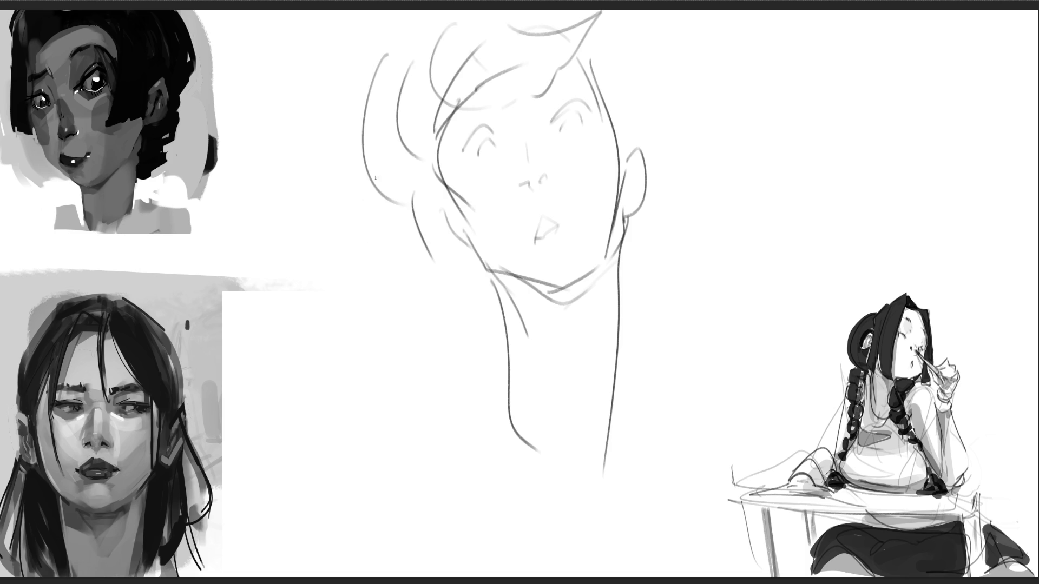
pyautogui.moveTo(378, 105); pyautogui.dragTo(493, 368)
pyautogui.moveTo(474, 320); pyautogui.dragTo(511, 348)
# Step: Add long hair flowing out to the right, then lighten the whole head sketch
pyautogui.moveTo(585, 49)
pyautogui.mouseDown()
pyautogui.moveTo(658, 108)
pyautogui.moveTo(662, 284)
pyautogui.mouseUp()
pyautogui.moveTo(712, 194); pyautogui.dragTo(748, 302)
pyautogui.moveTo(606, 41); pyautogui.dragTo(780, 86)
pyautogui.moveTo(866, 84)
pyautogui.mouseDown()
pyautogui.moveTo(845, 140)
pyautogui.moveTo(667, 388)
pyautogui.mouseUp()
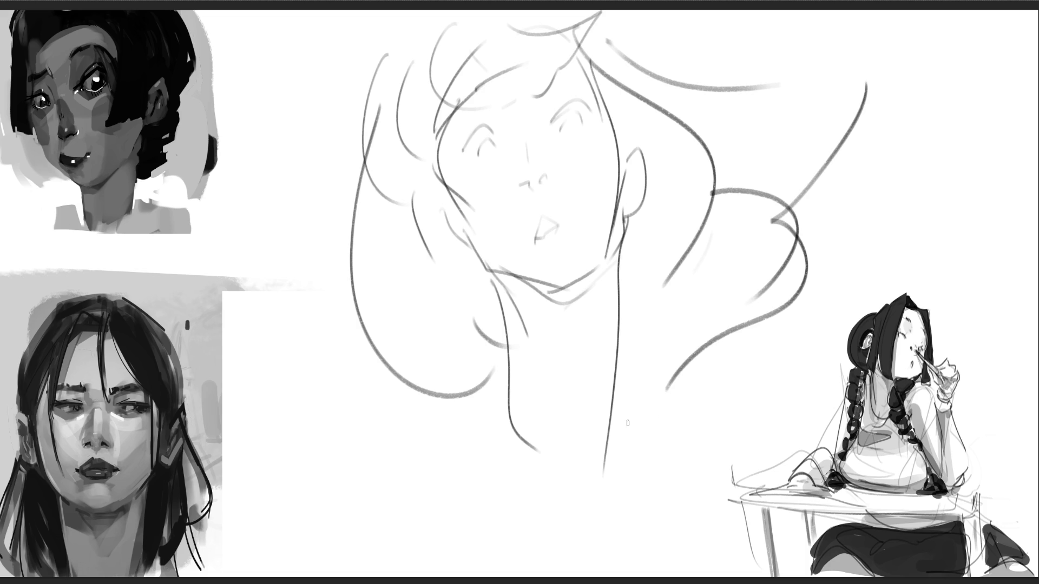
pyautogui.moveTo(661, 371)
pyautogui.mouseDown()
pyautogui.moveTo(511, 209)
pyautogui.moveTo(742, 185)
pyautogui.moveTo(882, 419)
pyautogui.mouseUp()
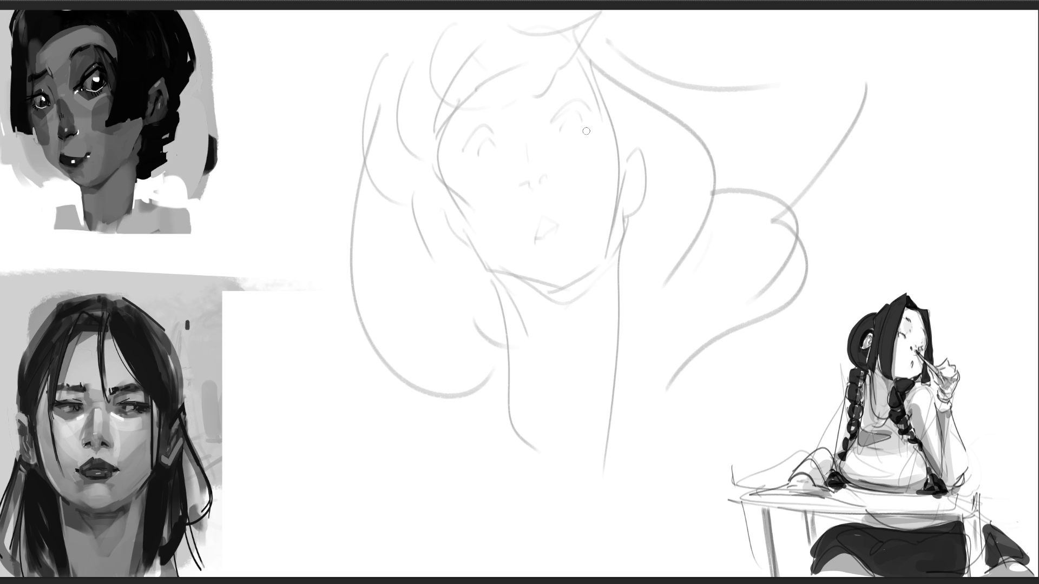
# Step: Paint light grey tone over the forehead and upper face, with darker grey irises
pyautogui.moveTo(586, 53)
pyautogui.mouseDown()
pyautogui.moveTo(481, 178)
pyautogui.moveTo(444, 138)
pyautogui.moveTo(584, 59)
pyautogui.mouseUp()
pyautogui.moveTo(519, 120)
pyautogui.mouseDown()
pyautogui.moveTo(460, 138)
pyautogui.moveTo(480, 169)
pyautogui.moveTo(455, 195)
pyautogui.moveTo(461, 217)
pyautogui.moveTo(535, 137)
pyautogui.moveTo(578, 39)
pyautogui.mouseUp()
pyautogui.moveTo(581, 115)
pyautogui.mouseDown()
pyautogui.moveTo(561, 127)
pyautogui.moveTo(577, 146)
pyautogui.moveTo(587, 116)
pyautogui.moveTo(566, 132)
pyautogui.mouseUp()
pyautogui.moveTo(482, 149); pyautogui.dragTo(487, 153)
pyautogui.moveTo(560, 127); pyautogui.dragTo(565, 130)
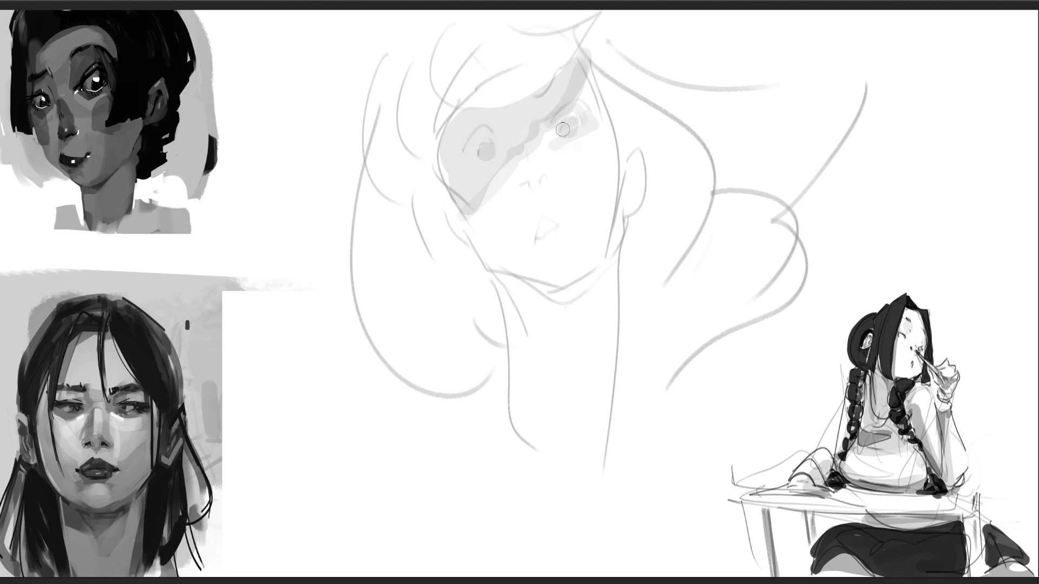
# Step: Shade the nose, lips, jaw, neck and ear in grey, then ink the right pupil and eyelid
pyautogui.moveTo(542, 180)
pyautogui.mouseDown()
pyautogui.moveTo(522, 184)
pyautogui.moveTo(533, 193)
pyautogui.mouseUp()
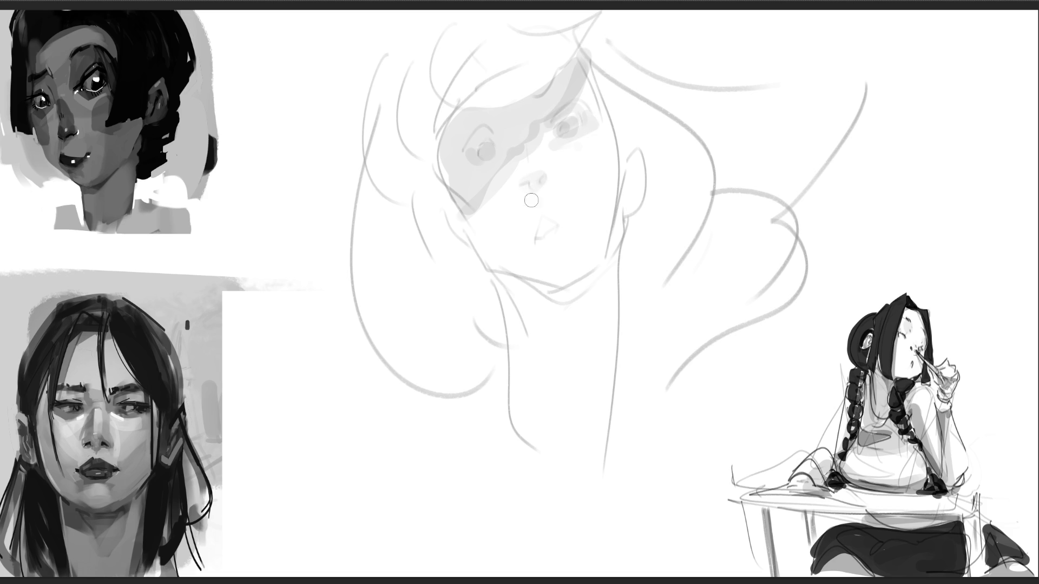
pyautogui.moveTo(546, 237)
pyautogui.mouseDown()
pyautogui.moveTo(559, 224)
pyautogui.moveTo(564, 244)
pyautogui.mouseUp()
pyautogui.moveTo(506, 274); pyautogui.dragTo(593, 295)
pyautogui.moveTo(628, 221)
pyautogui.mouseDown()
pyautogui.moveTo(589, 295)
pyautogui.moveTo(500, 281)
pyautogui.mouseUp()
pyautogui.moveTo(501, 281)
pyautogui.mouseDown()
pyautogui.moveTo(528, 340)
pyautogui.moveTo(541, 304)
pyautogui.moveTo(569, 303)
pyautogui.moveTo(582, 324)
pyautogui.moveTo(503, 292)
pyautogui.moveTo(522, 303)
pyautogui.moveTo(541, 352)
pyautogui.moveTo(528, 381)
pyautogui.moveTo(616, 270)
pyautogui.moveTo(542, 325)
pyautogui.moveTo(602, 270)
pyautogui.moveTo(568, 308)
pyautogui.mouseUp()
pyautogui.moveTo(622, 219); pyautogui.dragTo(632, 181)
pyautogui.moveTo(428, 217); pyautogui.dragTo(471, 247)
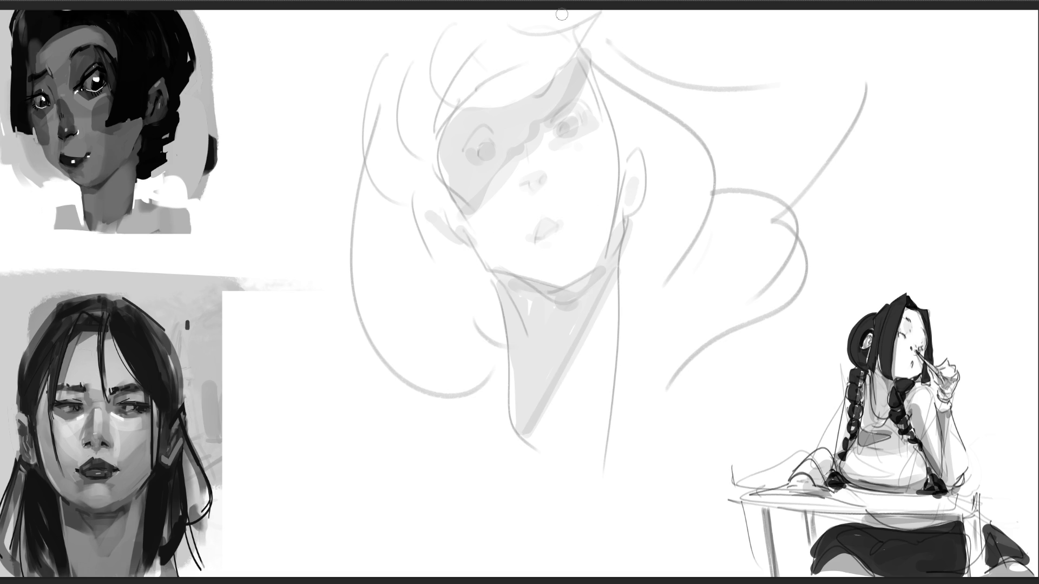
pyautogui.click(567, 130)
pyautogui.moveTo(568, 122)
pyautogui.mouseDown()
pyautogui.moveTo(577, 127)
pyautogui.moveTo(555, 111)
pyautogui.moveTo(566, 97)
pyautogui.mouseUp()
# Step: Ink the lashes on both eyes, a nostril, a stroke between the eyes and the upper lip
pyautogui.moveTo(564, 107)
pyautogui.mouseDown()
pyautogui.moveTo(578, 91)
pyautogui.moveTo(596, 123)
pyautogui.mouseUp()
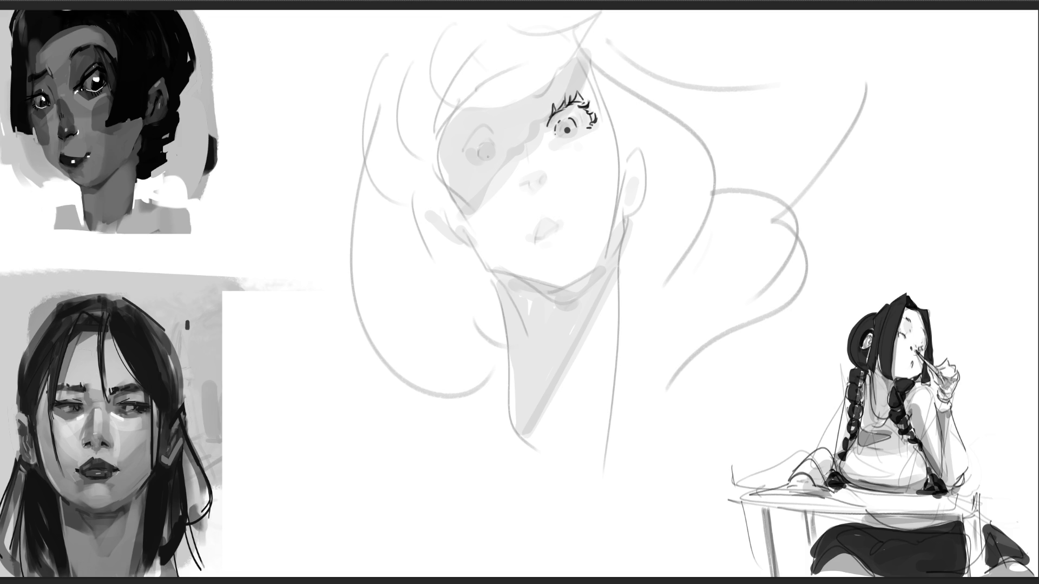
pyautogui.moveTo(446, 147)
pyautogui.mouseDown()
pyautogui.moveTo(485, 126)
pyautogui.moveTo(478, 152)
pyautogui.moveTo(491, 159)
pyautogui.moveTo(495, 150)
pyautogui.mouseUp()
pyautogui.moveTo(523, 184); pyautogui.dragTo(533, 189)
pyautogui.moveTo(526, 150); pyautogui.dragTo(532, 142)
pyautogui.moveTo(535, 234)
pyautogui.mouseDown()
pyautogui.moveTo(562, 223)
pyautogui.moveTo(550, 232)
pyautogui.mouseUp()
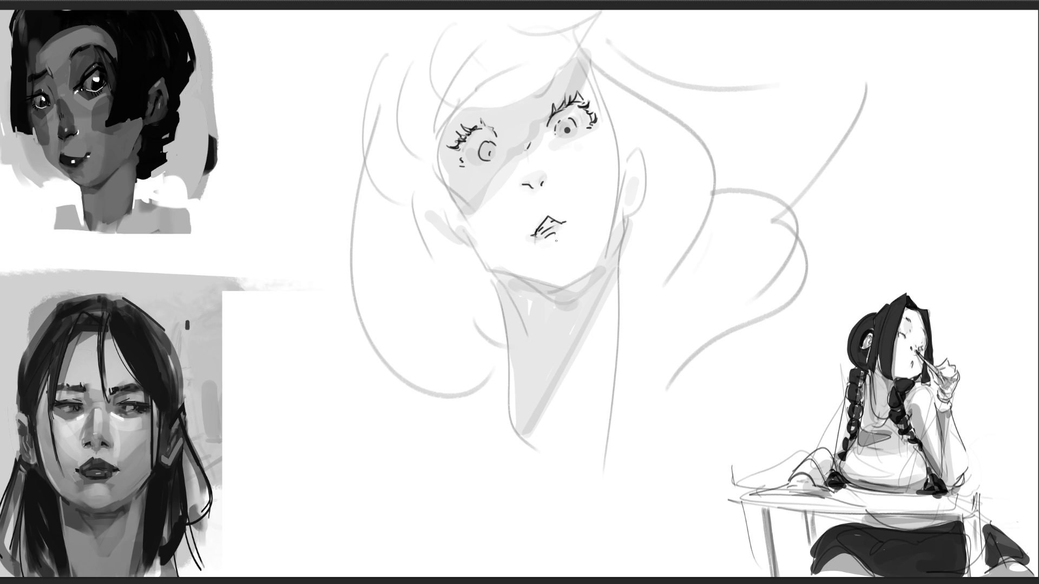
# Step: Ink the left jawline, right cheek contour and both ears
pyautogui.moveTo(464, 224); pyautogui.dragTo(521, 274)
pyautogui.moveTo(618, 136); pyautogui.dragTo(623, 225)
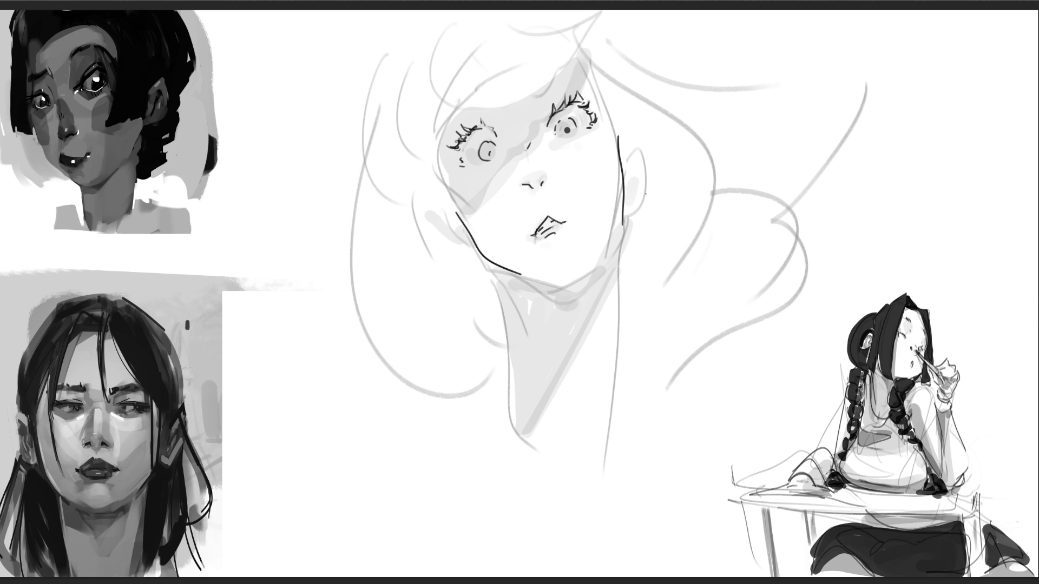
pyautogui.moveTo(624, 150)
pyautogui.mouseDown()
pyautogui.moveTo(644, 193)
pyautogui.moveTo(631, 209)
pyautogui.mouseUp()
pyautogui.moveTo(629, 168)
pyautogui.mouseDown()
pyautogui.moveTo(625, 179)
pyautogui.moveTo(642, 175)
pyautogui.mouseUp()
pyautogui.moveTo(436, 193)
pyautogui.mouseDown()
pyautogui.moveTo(427, 209)
pyautogui.moveTo(471, 244)
pyautogui.moveTo(514, 390)
pyautogui.mouseUp()
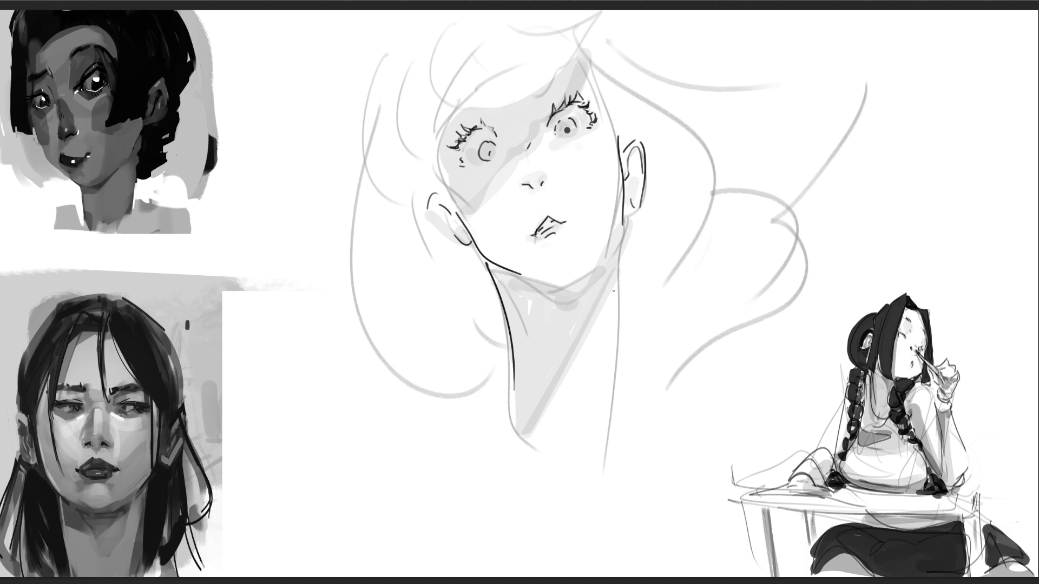
# Step: Ink the neck lines and under-chin jaw, and start a hair contour past the right ear
pyautogui.moveTo(621, 213); pyautogui.dragTo(613, 449)
pyautogui.moveTo(628, 222); pyautogui.dragTo(523, 480)
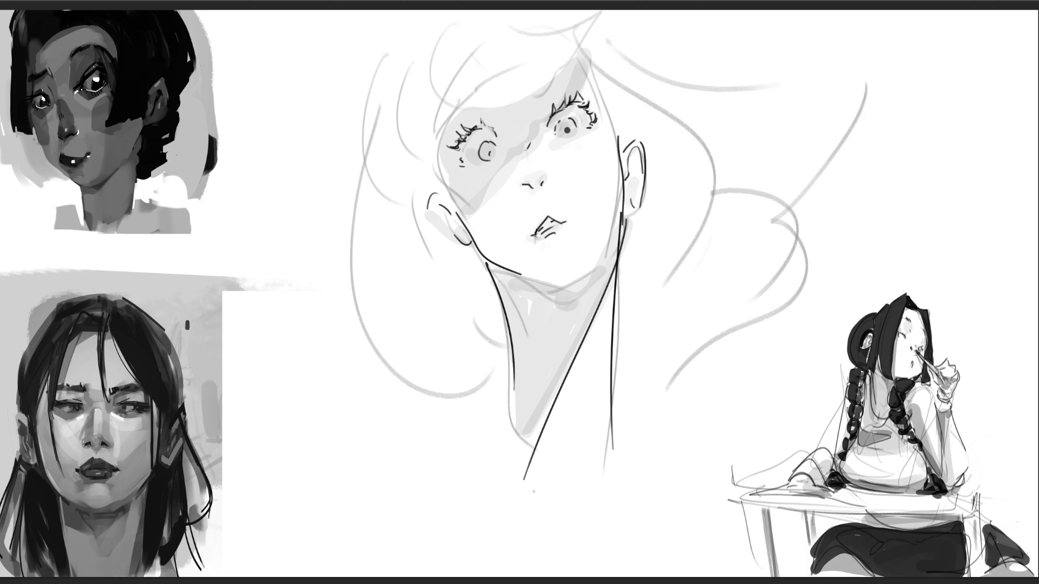
pyautogui.moveTo(528, 278)
pyautogui.mouseDown()
pyautogui.moveTo(558, 286)
pyautogui.moveTo(595, 267)
pyautogui.mouseUp()
pyautogui.moveTo(620, 190); pyautogui.dragTo(613, 246)
pyautogui.moveTo(582, 54)
pyautogui.mouseDown()
pyautogui.moveTo(622, 129)
pyautogui.moveTo(657, 155)
pyautogui.moveTo(677, 205)
pyautogui.moveTo(633, 320)
pyautogui.mouseUp()
# Step: Ink hair strands right and left of the face, the forehead bangs and outer left curve
pyautogui.moveTo(618, 67); pyautogui.dragTo(716, 338)
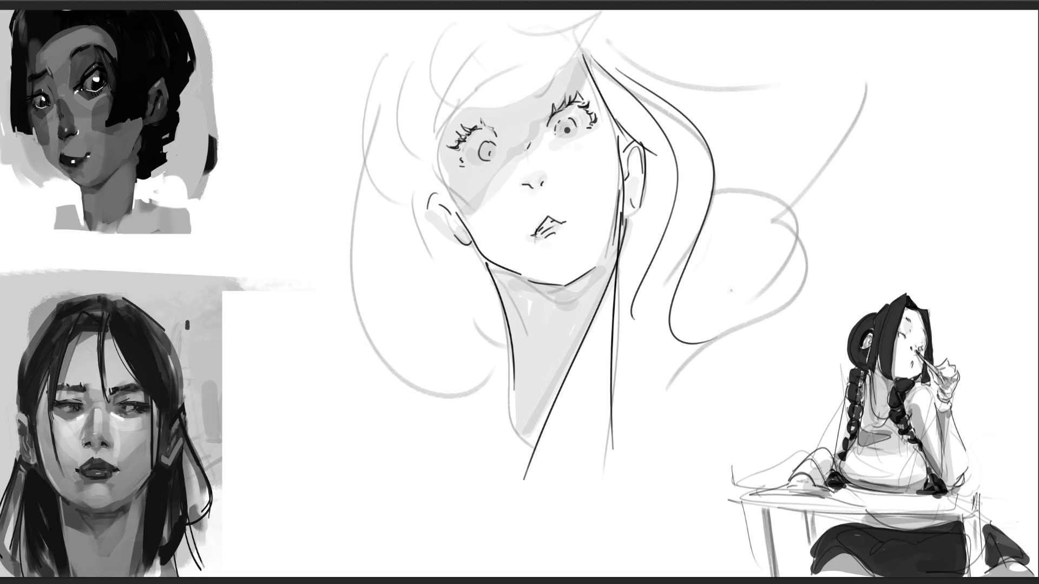
pyautogui.moveTo(416, 101); pyautogui.dragTo(419, 160)
pyautogui.moveTo(412, 163)
pyautogui.mouseDown()
pyautogui.moveTo(490, 224)
pyautogui.moveTo(492, 257)
pyautogui.mouseUp()
pyautogui.moveTo(411, 164)
pyautogui.mouseDown()
pyautogui.moveTo(452, 190)
pyautogui.moveTo(497, 246)
pyautogui.mouseUp()
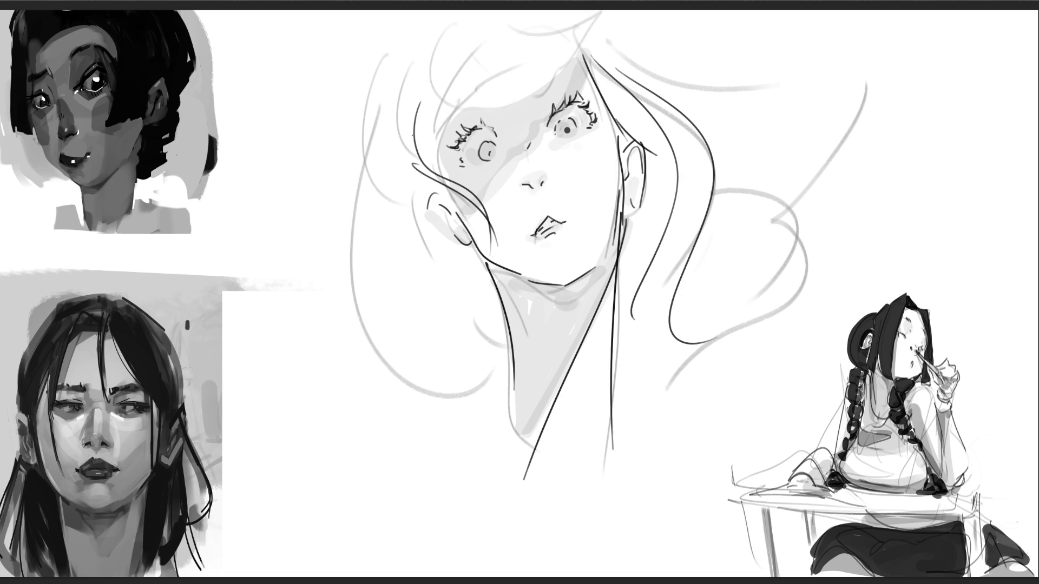
pyautogui.moveTo(416, 112); pyautogui.dragTo(448, 122)
pyautogui.moveTo(417, 67)
pyautogui.mouseDown()
pyautogui.moveTo(423, 99)
pyautogui.moveTo(490, 117)
pyautogui.moveTo(651, 25)
pyautogui.mouseUp()
pyautogui.moveTo(385, 82); pyautogui.dragTo(423, 19)
pyautogui.moveTo(553, 12)
pyautogui.mouseDown()
pyautogui.moveTo(609, 32)
pyautogui.moveTo(618, 48)
pyautogui.mouseUp()
pyautogui.moveTo(390, 62); pyautogui.dragTo(444, 222)
# Step: Ink long strands down the left side, one curving below the face, and flowing hair on the right
pyautogui.moveTo(408, 167); pyautogui.dragTo(456, 234)
pyautogui.moveTo(357, 122); pyautogui.dragTo(359, 133)
pyautogui.moveTo(371, 141)
pyautogui.mouseDown()
pyautogui.moveTo(401, 379)
pyautogui.moveTo(480, 407)
pyautogui.mouseUp()
pyautogui.moveTo(387, 265)
pyautogui.mouseDown()
pyautogui.moveTo(385, 301)
pyautogui.moveTo(484, 462)
pyautogui.mouseUp()
pyautogui.moveTo(398, 216); pyautogui.dragTo(524, 378)
pyautogui.moveTo(494, 401); pyautogui.dragTo(521, 405)
pyautogui.moveTo(617, 317); pyautogui.dragTo(791, 324)
pyautogui.moveTo(655, 52)
pyautogui.mouseDown()
pyautogui.moveTo(731, 90)
pyautogui.moveTo(890, 260)
pyautogui.moveTo(761, 332)
pyautogui.mouseUp()
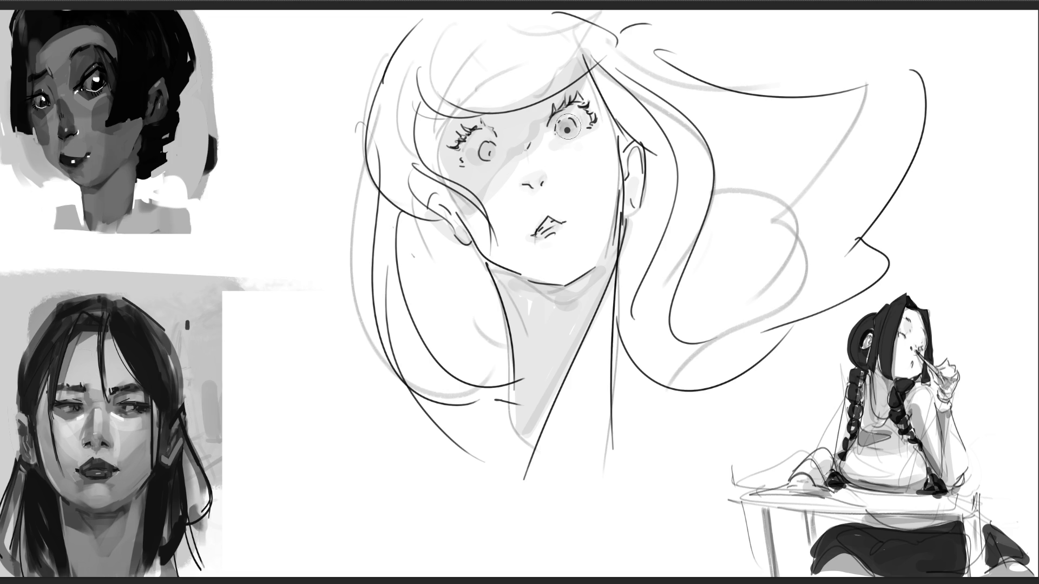
# Step: Darken the left iris with pupil and highlight, then shade under-eye, cheek, lower lip and ears
pyautogui.click(489, 152)
pyautogui.click(490, 153)
pyautogui.click(496, 145)
pyautogui.moveTo(588, 158)
pyautogui.mouseDown()
pyautogui.moveTo(569, 160)
pyautogui.moveTo(591, 142)
pyautogui.mouseUp()
pyautogui.moveTo(484, 184); pyautogui.dragTo(498, 187)
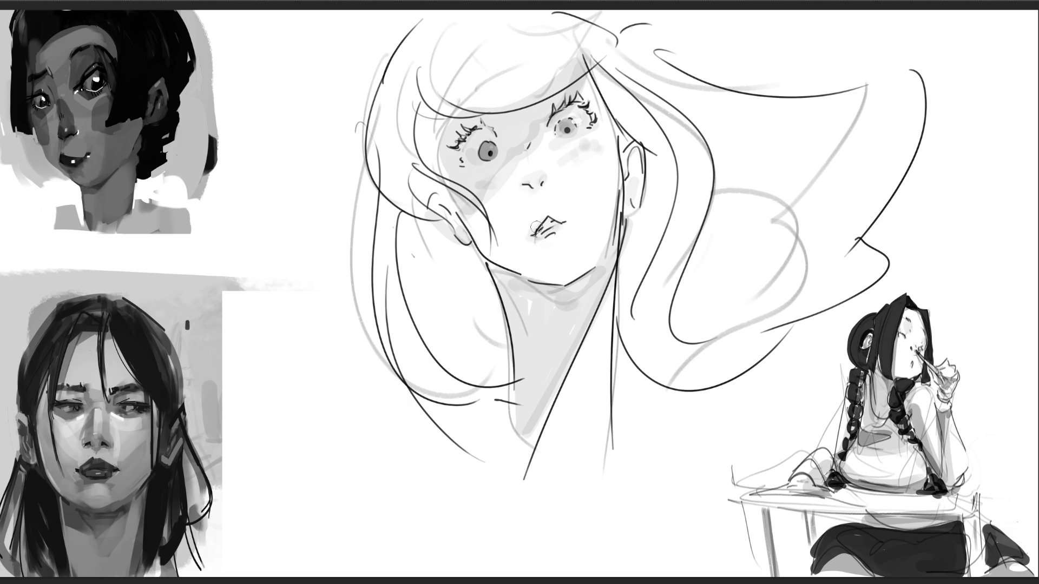
pyautogui.moveTo(548, 237); pyautogui.dragTo(563, 226)
pyautogui.moveTo(630, 142); pyautogui.dragTo(632, 214)
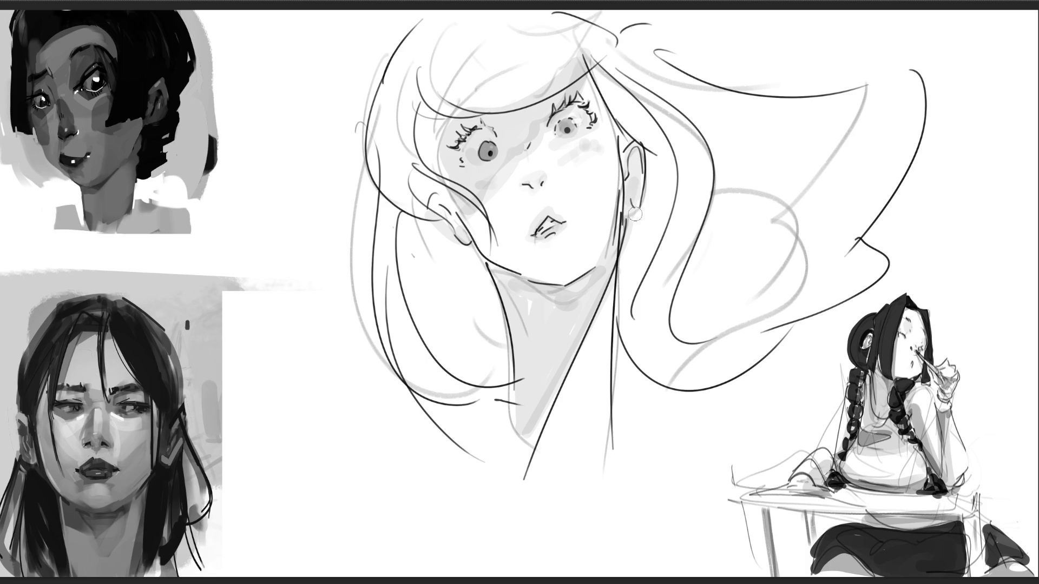
pyautogui.moveTo(430, 203)
pyautogui.mouseDown()
pyautogui.moveTo(463, 246)
pyautogui.moveTo(519, 275)
pyautogui.moveTo(502, 325)
pyautogui.mouseUp()
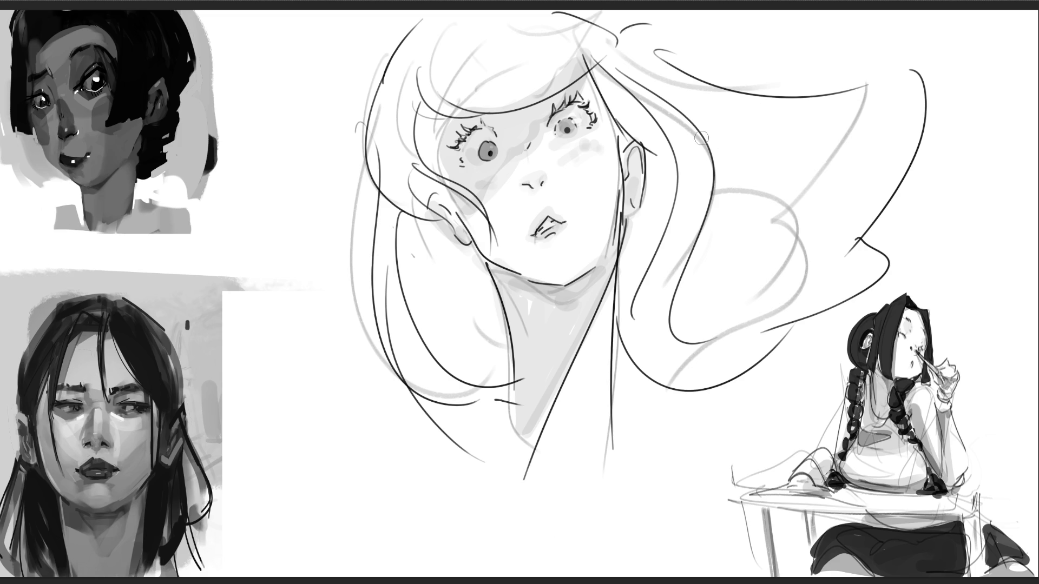
# Step: Add short strokes above both eyes, then erase the right-side hair strokes
pyautogui.moveTo(445, 111); pyautogui.dragTo(457, 100)
pyautogui.moveTo(529, 68); pyautogui.dragTo(558, 66)
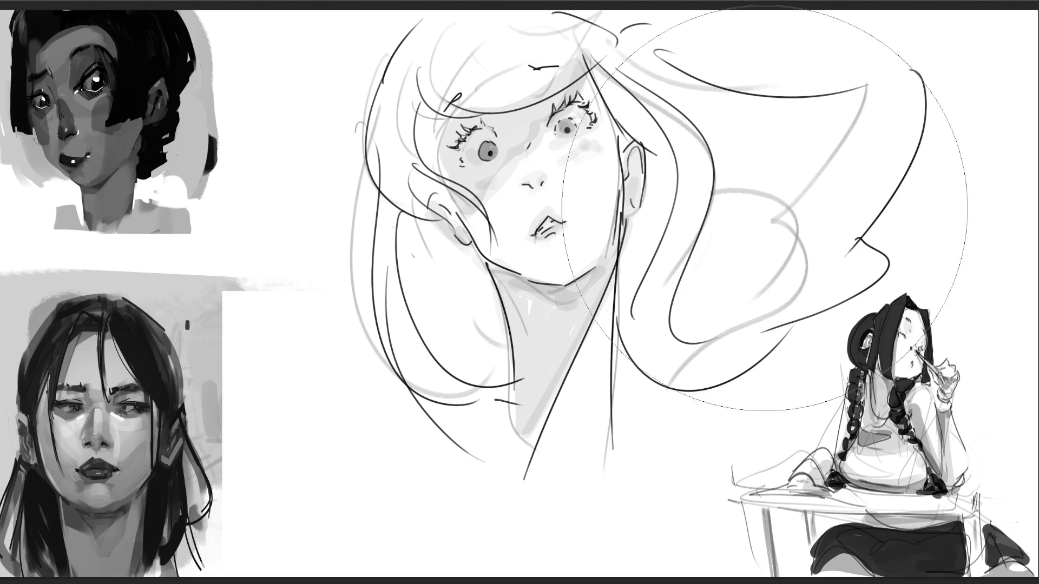
pyautogui.moveTo(893, 135); pyautogui.dragTo(657, 143)
# Step: Delete the inked face and sketch a rough oval head with an eye, jaw and chin
pyautogui.press('Delete')
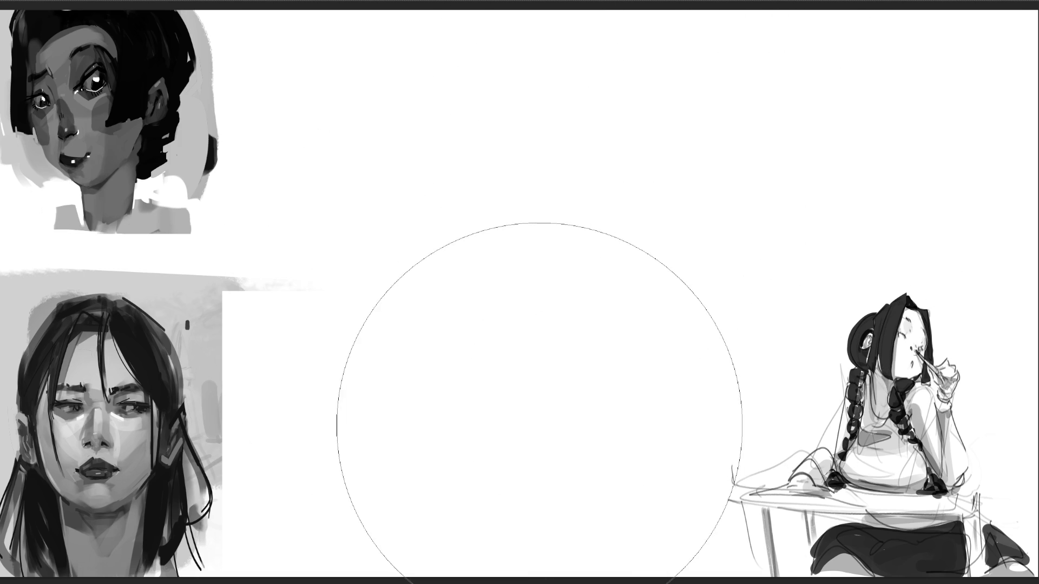
pyautogui.press('b')
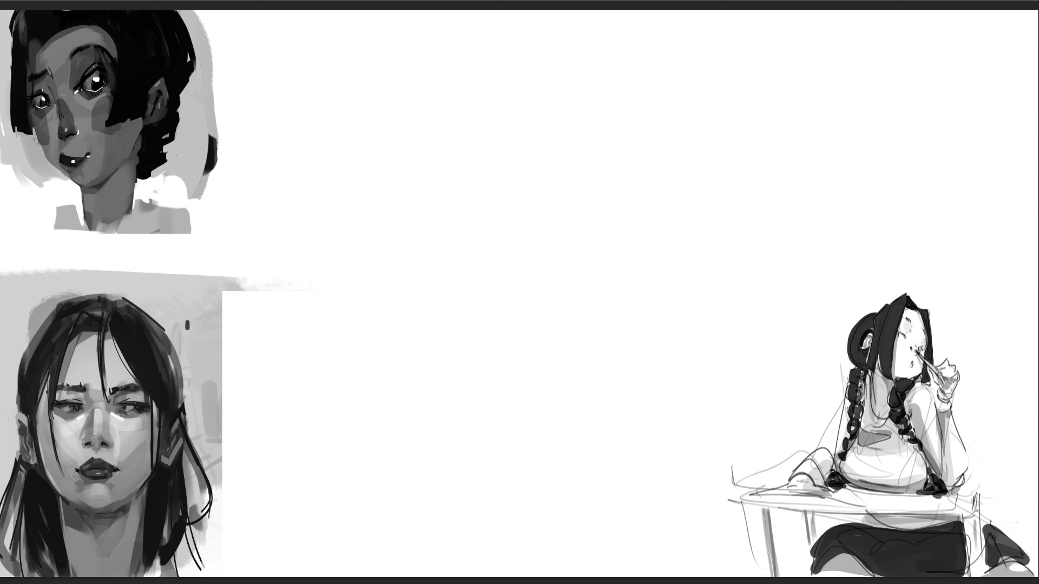
pyautogui.moveTo(438, 151)
pyautogui.mouseDown()
pyautogui.moveTo(440, 167)
pyautogui.moveTo(481, 107)
pyautogui.moveTo(516, 198)
pyautogui.moveTo(447, 223)
pyautogui.moveTo(522, 179)
pyautogui.moveTo(487, 246)
pyautogui.moveTo(443, 170)
pyautogui.mouseUp()
pyautogui.moveTo(444, 150)
pyautogui.mouseDown()
pyautogui.moveTo(489, 135)
pyautogui.moveTo(481, 169)
pyautogui.moveTo(511, 159)
pyautogui.mouseUp()
pyautogui.moveTo(448, 181)
pyautogui.mouseDown()
pyautogui.moveTo(455, 131)
pyautogui.moveTo(486, 139)
pyautogui.mouseUp()
pyautogui.moveTo(451, 183); pyautogui.dragTo(447, 196)
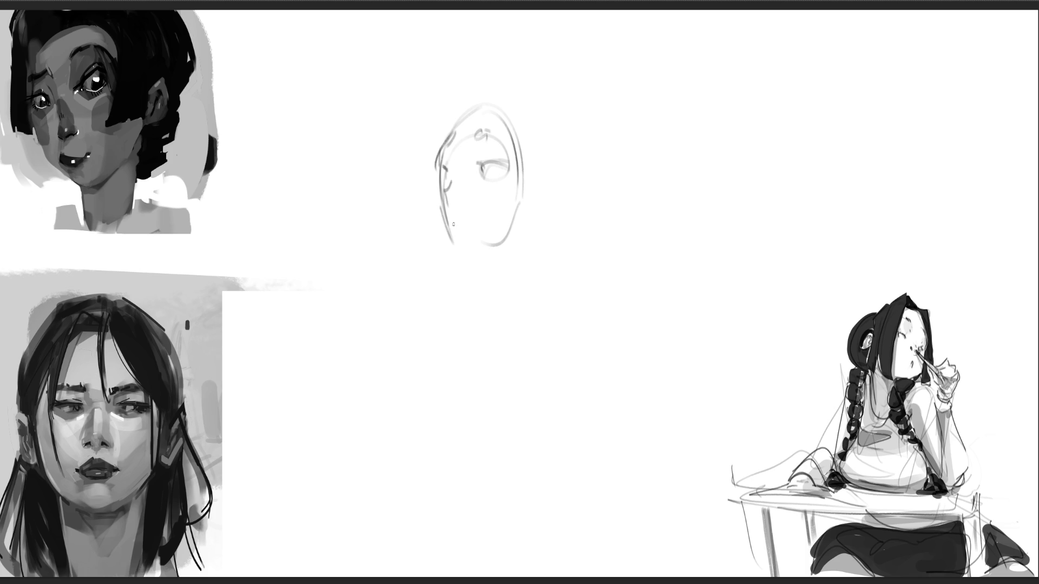
pyautogui.moveTo(454, 247)
pyautogui.mouseDown()
pyautogui.moveTo(459, 259)
pyautogui.moveTo(506, 249)
pyautogui.moveTo(543, 208)
pyautogui.mouseUp()
pyautogui.moveTo(544, 210); pyautogui.dragTo(532, 218)
pyautogui.moveTo(491, 101)
pyautogui.mouseDown()
pyautogui.moveTo(518, 202)
pyautogui.moveTo(560, 181)
pyautogui.moveTo(527, 162)
pyautogui.mouseUp()
# Step: Rough in the hood, hair, sweeping shoulder lines and lower body curves
pyautogui.moveTo(477, 94)
pyautogui.mouseDown()
pyautogui.moveTo(482, 87)
pyautogui.moveTo(558, 130)
pyautogui.moveTo(465, 81)
pyautogui.moveTo(490, 61)
pyautogui.moveTo(603, 366)
pyautogui.moveTo(764, 464)
pyautogui.mouseUp()
pyautogui.moveTo(635, 341); pyautogui.dragTo(713, 349)
pyautogui.moveTo(633, 320)
pyautogui.mouseDown()
pyautogui.moveTo(725, 318)
pyautogui.moveTo(782, 424)
pyautogui.mouseUp()
pyautogui.moveTo(585, 374); pyautogui.dragTo(703, 497)
pyautogui.moveTo(565, 446)
pyautogui.mouseDown()
pyautogui.moveTo(698, 500)
pyautogui.moveTo(673, 519)
pyautogui.moveTo(627, 511)
pyautogui.mouseUp()
pyautogui.moveTo(501, 359); pyautogui.dragTo(440, 406)
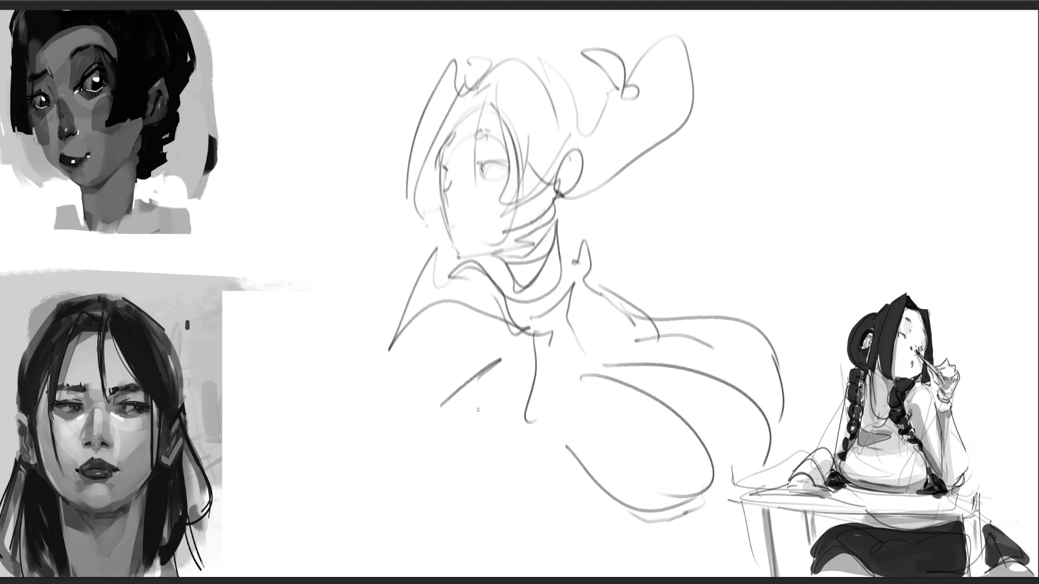
pyautogui.moveTo(415, 304); pyautogui.dragTo(314, 503)
pyautogui.moveTo(420, 410)
pyautogui.mouseDown()
pyautogui.moveTo(338, 479)
pyautogui.moveTo(458, 394)
pyautogui.mouseUp()
pyautogui.moveTo(470, 392)
pyautogui.mouseDown()
pyautogui.moveTo(472, 410)
pyautogui.moveTo(519, 459)
pyautogui.moveTo(538, 509)
pyautogui.mouseUp()
pyautogui.moveTo(564, 527)
pyautogui.mouseDown()
pyautogui.moveTo(582, 543)
pyautogui.moveTo(624, 489)
pyautogui.mouseUp()
# Step: Sketch a hatched box at the top right with lines below it and a nose
pyautogui.moveTo(563, 219)
pyautogui.mouseDown()
pyautogui.moveTo(664, 235)
pyautogui.moveTo(695, 213)
pyautogui.mouseUp()
pyautogui.moveTo(613, 100)
pyautogui.mouseDown()
pyautogui.moveTo(719, 58)
pyautogui.moveTo(729, 80)
pyautogui.mouseUp()
pyautogui.moveTo(613, 130); pyautogui.dragTo(723, 99)
pyautogui.moveTo(609, 111)
pyautogui.mouseDown()
pyautogui.moveTo(622, 138)
pyautogui.moveTo(695, 178)
pyautogui.mouseUp()
pyautogui.moveTo(708, 57)
pyautogui.mouseDown()
pyautogui.moveTo(715, 167)
pyautogui.moveTo(639, 186)
pyautogui.mouseUp()
pyautogui.moveTo(631, 143); pyautogui.dragTo(717, 122)
pyautogui.moveTo(633, 157); pyautogui.dragTo(719, 130)
pyautogui.moveTo(636, 167); pyautogui.dragTo(688, 170)
pyautogui.moveTo(708, 54); pyautogui.dragTo(743, 263)
pyautogui.moveTo(636, 183); pyautogui.dragTo(699, 236)
pyautogui.moveTo(719, 139); pyautogui.dragTo(726, 196)
pyautogui.moveTo(704, 87)
pyautogui.mouseDown()
pyautogui.moveTo(741, 276)
pyautogui.moveTo(728, 274)
pyautogui.mouseUp()
pyautogui.moveTo(725, 233); pyautogui.dragTo(749, 276)
pyautogui.moveTo(742, 260)
pyautogui.mouseDown()
pyautogui.moveTo(726, 298)
pyautogui.moveTo(769, 201)
pyautogui.moveTo(584, 259)
pyautogui.moveTo(658, 295)
pyautogui.mouseUp()
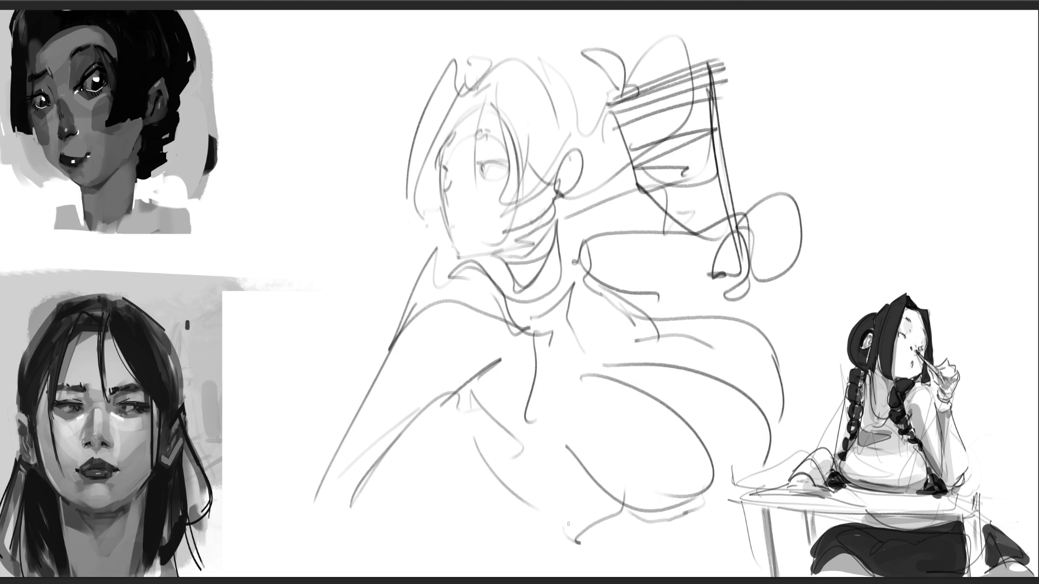
# Step: Fade the rough sketch with one sweep of a large soft eraser
pyautogui.press('e')
pyautogui.moveTo(719, 254)
pyautogui.mouseDown()
pyautogui.moveTo(418, 348)
pyautogui.moveTo(844, 373)
pyautogui.mouseUp()
pyautogui.press('e')
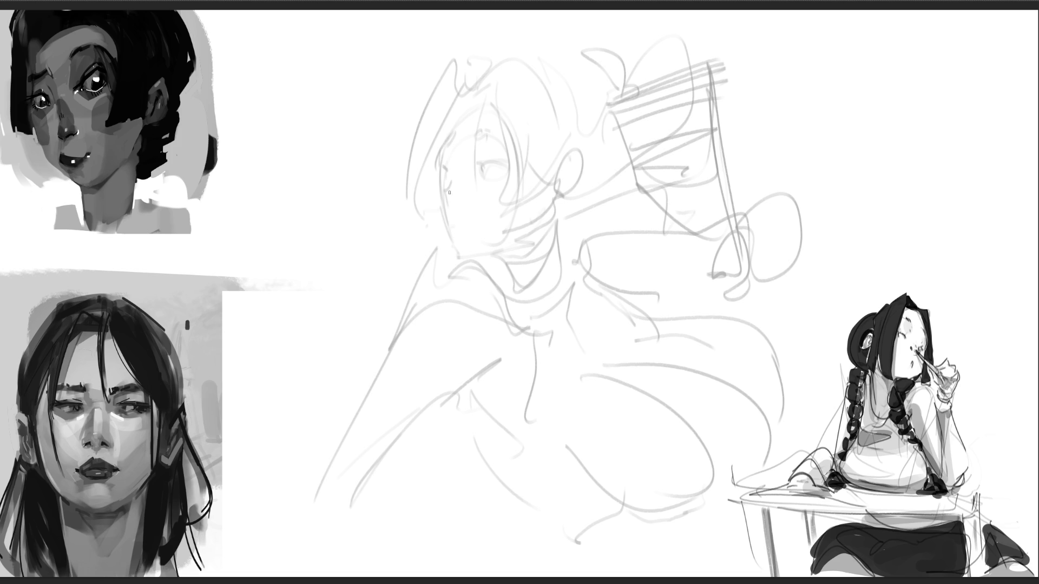
# Step: Ink the face edge, eyebrow, closed eye, cheek, jaw and chin in darker lines
pyautogui.moveTo(447, 138)
pyautogui.mouseDown()
pyautogui.moveTo(440, 155)
pyautogui.moveTo(490, 127)
pyautogui.moveTo(506, 142)
pyautogui.moveTo(478, 161)
pyautogui.moveTo(502, 154)
pyautogui.mouseUp()
pyautogui.moveTo(503, 151); pyautogui.dragTo(498, 158)
pyautogui.moveTo(444, 172)
pyautogui.mouseDown()
pyautogui.moveTo(434, 191)
pyautogui.moveTo(452, 242)
pyautogui.moveTo(509, 232)
pyautogui.mouseUp()
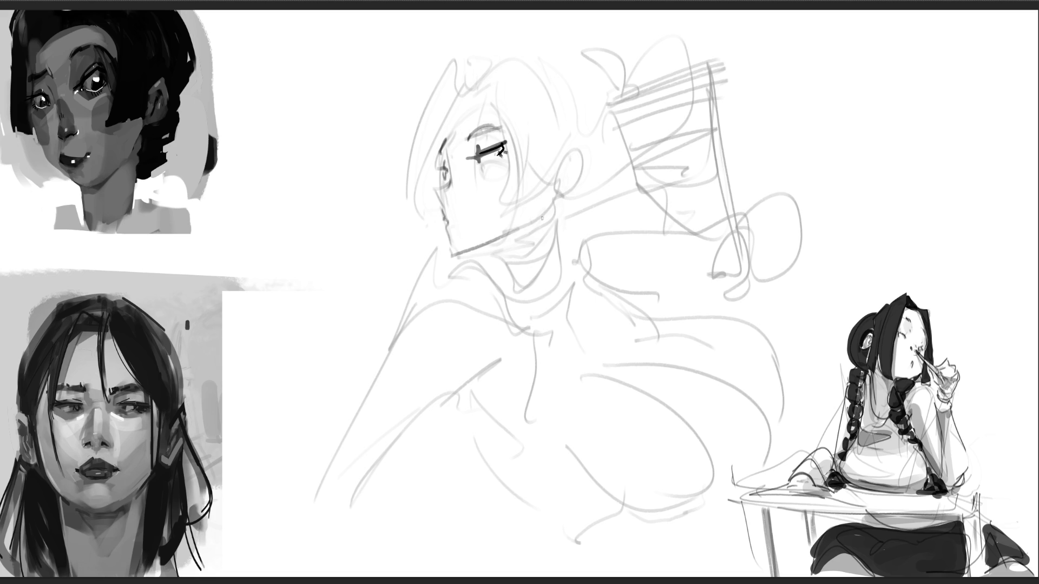
pyautogui.moveTo(483, 182); pyautogui.dragTo(484, 248)
pyautogui.moveTo(484, 246)
pyautogui.mouseDown()
pyautogui.moveTo(518, 231)
pyautogui.moveTo(503, 238)
pyautogui.moveTo(514, 278)
pyautogui.mouseUp()
pyautogui.moveTo(551, 236)
pyautogui.mouseDown()
pyautogui.moveTo(525, 264)
pyautogui.moveTo(503, 259)
pyautogui.mouseUp()
pyautogui.moveTo(555, 215)
pyautogui.mouseDown()
pyautogui.moveTo(545, 295)
pyautogui.moveTo(493, 280)
pyautogui.mouseUp()
pyautogui.moveTo(499, 274); pyautogui.dragTo(512, 253)
# Step: Ink the hair around the head, an antenna loop and halo, the ear and a loose curl
pyautogui.moveTo(540, 178); pyautogui.dragTo(511, 262)
pyautogui.moveTo(546, 157); pyautogui.dragTo(530, 184)
pyautogui.moveTo(463, 102); pyautogui.dragTo(443, 140)
pyautogui.moveTo(467, 92)
pyautogui.mouseDown()
pyautogui.moveTo(497, 106)
pyautogui.moveTo(403, 37)
pyautogui.moveTo(627, 16)
pyautogui.mouseUp()
pyautogui.moveTo(455, 68); pyautogui.dragTo(523, 48)
pyautogui.moveTo(414, 104)
pyautogui.mouseDown()
pyautogui.moveTo(499, 66)
pyautogui.moveTo(577, 133)
pyautogui.mouseUp()
pyautogui.moveTo(562, 152)
pyautogui.mouseDown()
pyautogui.moveTo(594, 139)
pyautogui.moveTo(601, 161)
pyautogui.mouseUp()
pyautogui.moveTo(565, 171)
pyautogui.mouseDown()
pyautogui.moveTo(581, 169)
pyautogui.moveTo(575, 187)
pyautogui.mouseUp()
pyautogui.moveTo(602, 112); pyautogui.dragTo(632, 174)
pyautogui.moveTo(626, 179)
pyautogui.mouseDown()
pyautogui.moveTo(577, 207)
pyautogui.moveTo(600, 206)
pyautogui.mouseUp()
pyautogui.moveTo(676, 151)
pyautogui.mouseDown()
pyautogui.moveTo(686, 174)
pyautogui.moveTo(746, 147)
pyautogui.mouseUp()
pyautogui.moveTo(747, 147)
pyautogui.mouseDown()
pyautogui.moveTo(772, 174)
pyautogui.moveTo(776, 258)
pyautogui.mouseUp()
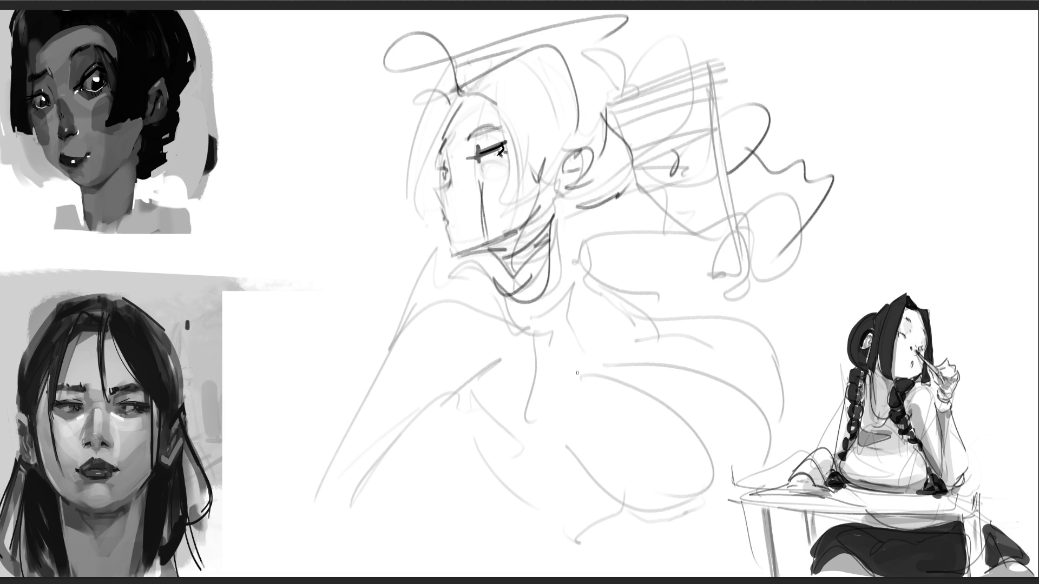
# Step: Ink the V-shaped collar, nose-and-chin profile, torso and S-curves of the lower body
pyautogui.moveTo(558, 273); pyautogui.dragTo(545, 302)
pyautogui.moveTo(579, 219); pyautogui.dragTo(549, 342)
pyautogui.moveTo(493, 279); pyautogui.dragTo(541, 340)
pyautogui.moveTo(559, 264)
pyautogui.mouseDown()
pyautogui.moveTo(616, 234)
pyautogui.moveTo(660, 295)
pyautogui.mouseUp()
pyautogui.moveTo(589, 325); pyautogui.dragTo(704, 321)
pyautogui.moveTo(626, 227)
pyautogui.mouseDown()
pyautogui.moveTo(665, 242)
pyautogui.moveTo(723, 314)
pyautogui.moveTo(618, 350)
pyautogui.mouseUp()
pyautogui.moveTo(484, 270); pyautogui.dragTo(509, 384)
pyautogui.moveTo(499, 328); pyautogui.dragTo(516, 448)
pyautogui.moveTo(514, 430)
pyautogui.mouseDown()
pyautogui.moveTo(598, 398)
pyautogui.moveTo(582, 469)
pyautogui.mouseUp()
pyautogui.moveTo(513, 454)
pyautogui.mouseDown()
pyautogui.moveTo(538, 466)
pyautogui.moveTo(615, 458)
pyautogui.mouseUp()
pyautogui.moveTo(633, 405)
pyautogui.mouseDown()
pyautogui.moveTo(668, 449)
pyautogui.moveTo(706, 334)
pyautogui.moveTo(646, 497)
pyautogui.mouseUp()
pyautogui.moveTo(753, 343); pyautogui.dragTo(791, 422)
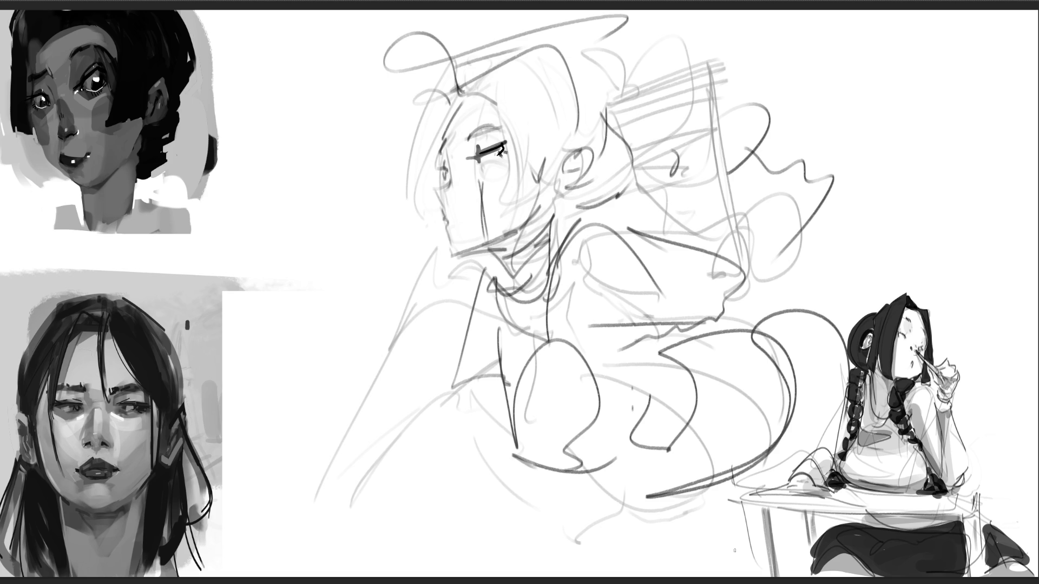
# Step: Scale the figure sketch down, shift it up-left, and lower its opacity to a pale grey
pyautogui.hotkey('ctrl', 't')
pyautogui.moveTo(847, 15)
pyautogui.mouseDown()
pyautogui.moveTo(738, 42)
pyautogui.moveTo(696, 162)
pyautogui.mouseUp()
pyautogui.moveTo(487, 324); pyautogui.dragTo(466, 290)
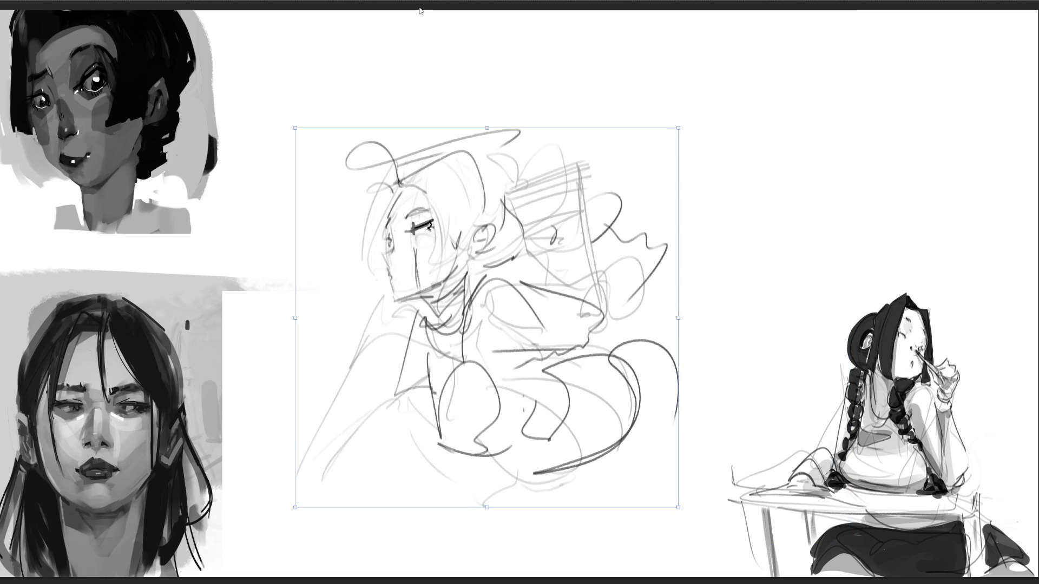
pyautogui.press('Return')
pyautogui.press('b')
pyautogui.press('4')
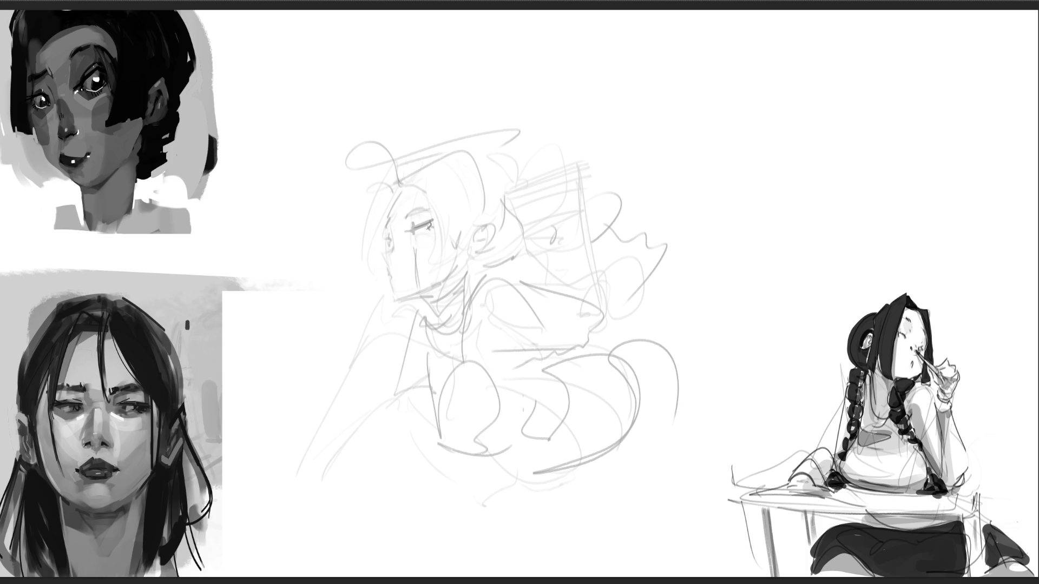
# Step: Draw the face curve, jaw, cheek and eye marks over the faint sketch, plus hair strands on the left
pyautogui.moveTo(446, 287)
pyautogui.mouseDown()
pyautogui.moveTo(425, 184)
pyautogui.moveTo(482, 148)
pyautogui.moveTo(528, 204)
pyautogui.mouseUp()
pyautogui.moveTo(428, 236)
pyautogui.mouseDown()
pyautogui.moveTo(467, 303)
pyautogui.moveTo(503, 285)
pyautogui.mouseUp()
pyautogui.moveTo(496, 261); pyautogui.dragTo(485, 298)
pyautogui.moveTo(443, 235)
pyautogui.mouseDown()
pyautogui.moveTo(437, 250)
pyautogui.moveTo(447, 249)
pyautogui.mouseUp()
pyautogui.moveTo(479, 250)
pyautogui.mouseDown()
pyautogui.moveTo(502, 260)
pyautogui.moveTo(490, 252)
pyautogui.mouseUp()
pyautogui.moveTo(483, 251); pyautogui.dragTo(491, 232)
pyautogui.moveTo(431, 217)
pyautogui.mouseDown()
pyautogui.moveTo(458, 280)
pyautogui.moveTo(494, 279)
pyautogui.moveTo(524, 245)
pyautogui.moveTo(527, 256)
pyautogui.mouseUp()
pyautogui.moveTo(437, 155)
pyautogui.mouseDown()
pyautogui.moveTo(394, 325)
pyautogui.moveTo(403, 349)
pyautogui.mouseUp()
pyautogui.moveTo(471, 157)
pyautogui.mouseDown()
pyautogui.moveTo(461, 187)
pyautogui.moveTo(471, 196)
pyautogui.mouseUp()
pyautogui.moveTo(461, 180); pyautogui.dragTo(489, 184)
# Step: Add the brow, halo ellipse, right-side hair, jaw and chin, neck and right shoulder
pyautogui.moveTo(501, 194); pyautogui.dragTo(513, 218)
pyautogui.moveTo(434, 160); pyautogui.dragTo(463, 151)
pyautogui.moveTo(539, 89)
pyautogui.mouseDown()
pyautogui.moveTo(460, 149)
pyautogui.moveTo(539, 88)
pyautogui.moveTo(546, 118)
pyautogui.mouseUp()
pyautogui.moveTo(545, 121)
pyautogui.mouseDown()
pyautogui.moveTo(514, 145)
pyautogui.moveTo(493, 146)
pyautogui.moveTo(543, 156)
pyautogui.mouseUp()
pyautogui.moveTo(541, 138)
pyautogui.mouseDown()
pyautogui.moveTo(555, 179)
pyautogui.moveTo(539, 228)
pyautogui.moveTo(573, 199)
pyautogui.moveTo(615, 203)
pyautogui.mouseUp()
pyautogui.moveTo(641, 127); pyautogui.dragTo(645, 191)
pyautogui.moveTo(589, 218)
pyautogui.mouseDown()
pyautogui.moveTo(480, 303)
pyautogui.moveTo(495, 317)
pyautogui.mouseUp()
pyautogui.moveTo(528, 272); pyautogui.dragTo(498, 317)
pyautogui.moveTo(524, 281)
pyautogui.mouseDown()
pyautogui.moveTo(514, 349)
pyautogui.moveTo(472, 358)
pyautogui.moveTo(454, 316)
pyautogui.moveTo(503, 362)
pyautogui.mouseUp()
pyautogui.moveTo(514, 319); pyautogui.dragTo(472, 435)
pyautogui.moveTo(437, 378)
pyautogui.mouseDown()
pyautogui.moveTo(509, 448)
pyautogui.moveTo(524, 314)
pyautogui.moveTo(520, 422)
pyautogui.mouseUp()
# Step: Sketch the right arm, lower torso curves, leg lines and a wavy line right of the chest
pyautogui.moveTo(555, 307)
pyautogui.mouseDown()
pyautogui.moveTo(574, 400)
pyautogui.moveTo(536, 418)
pyautogui.mouseUp()
pyautogui.moveTo(442, 279)
pyautogui.mouseDown()
pyautogui.moveTo(428, 297)
pyautogui.moveTo(430, 345)
pyautogui.mouseUp()
pyautogui.moveTo(439, 417)
pyautogui.mouseDown()
pyautogui.moveTo(543, 487)
pyautogui.moveTo(542, 431)
pyautogui.mouseUp()
pyautogui.moveTo(439, 445)
pyautogui.mouseDown()
pyautogui.moveTo(466, 508)
pyautogui.moveTo(512, 562)
pyautogui.mouseUp()
pyautogui.moveTo(444, 472); pyautogui.dragTo(525, 560)
pyautogui.moveTo(518, 479); pyautogui.dragTo(520, 547)
pyautogui.moveTo(539, 439)
pyautogui.mouseDown()
pyautogui.moveTo(529, 544)
pyautogui.moveTo(560, 486)
pyautogui.moveTo(596, 575)
pyautogui.mouseUp()
pyautogui.moveTo(439, 450)
pyautogui.mouseDown()
pyautogui.moveTo(458, 563)
pyautogui.moveTo(484, 577)
pyautogui.mouseUp()
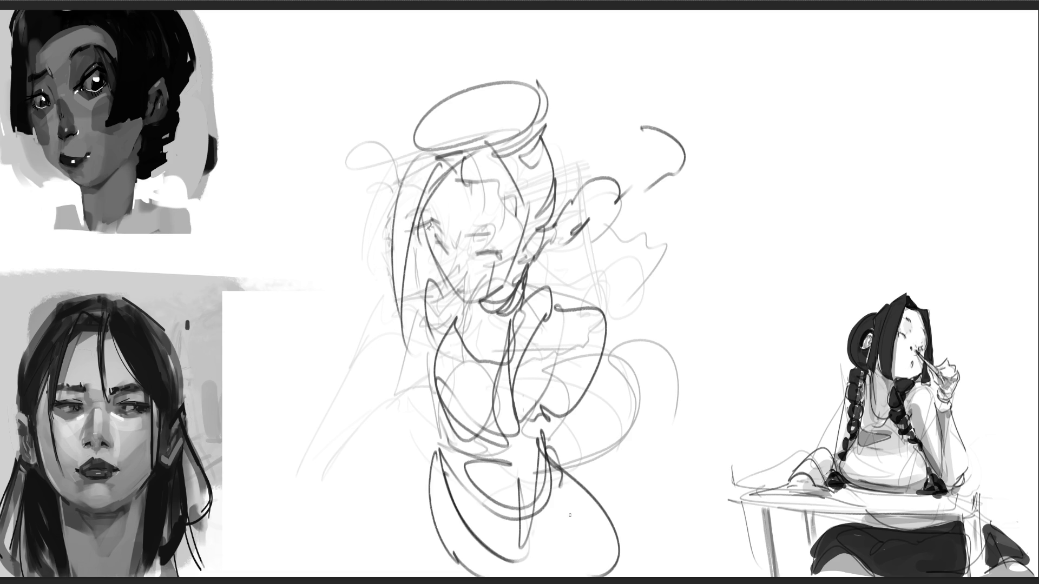
pyautogui.moveTo(556, 262); pyautogui.dragTo(550, 299)
pyautogui.moveTo(648, 297)
pyautogui.mouseDown()
pyautogui.moveTo(698, 320)
pyautogui.moveTo(724, 349)
pyautogui.mouseUp()
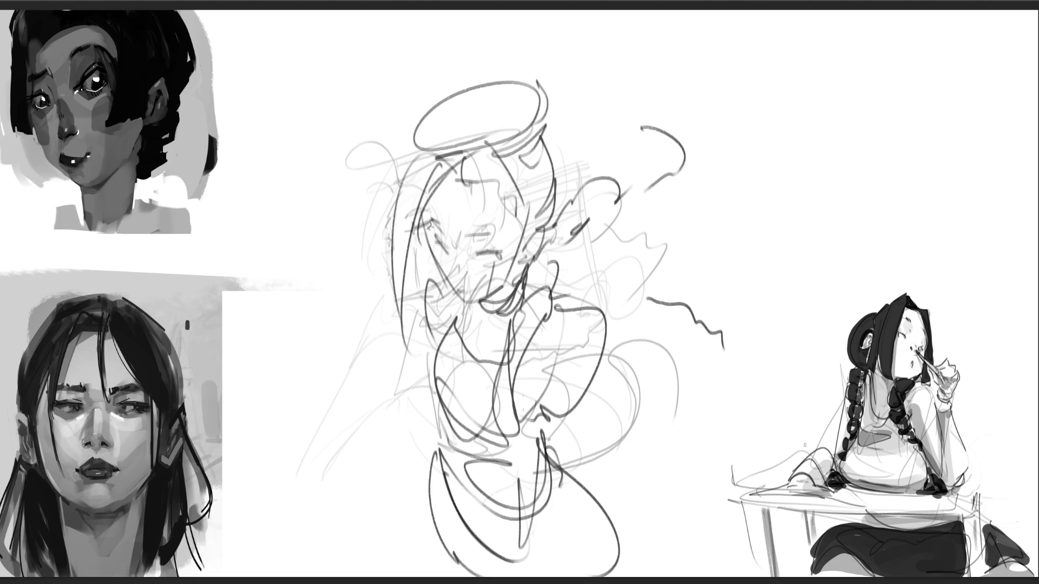
# Step: Shrink the figure with Ctrl+T and move it up and to the left
pyautogui.hotkey('ctrl', 't')
pyautogui.moveTo(681, 121); pyautogui.dragTo(565, 246)
pyautogui.moveTo(492, 296); pyautogui.dragTo(464, 124)
pyautogui.press('Return')
# Step: Draw the legs below the resized figure, the left one down to the foot
pyautogui.moveTo(432, 387); pyautogui.dragTo(492, 459)
pyautogui.moveTo(499, 376); pyautogui.dragTo(513, 471)
pyautogui.moveTo(524, 459); pyautogui.dragTo(541, 551)
pyautogui.moveTo(497, 484); pyautogui.dragTo(540, 565)
pyautogui.moveTo(367, 351)
pyautogui.mouseDown()
pyautogui.moveTo(414, 449)
pyautogui.moveTo(400, 462)
pyautogui.moveTo(389, 544)
pyautogui.mouseUp()
pyautogui.moveTo(403, 457); pyautogui.dragTo(399, 560)
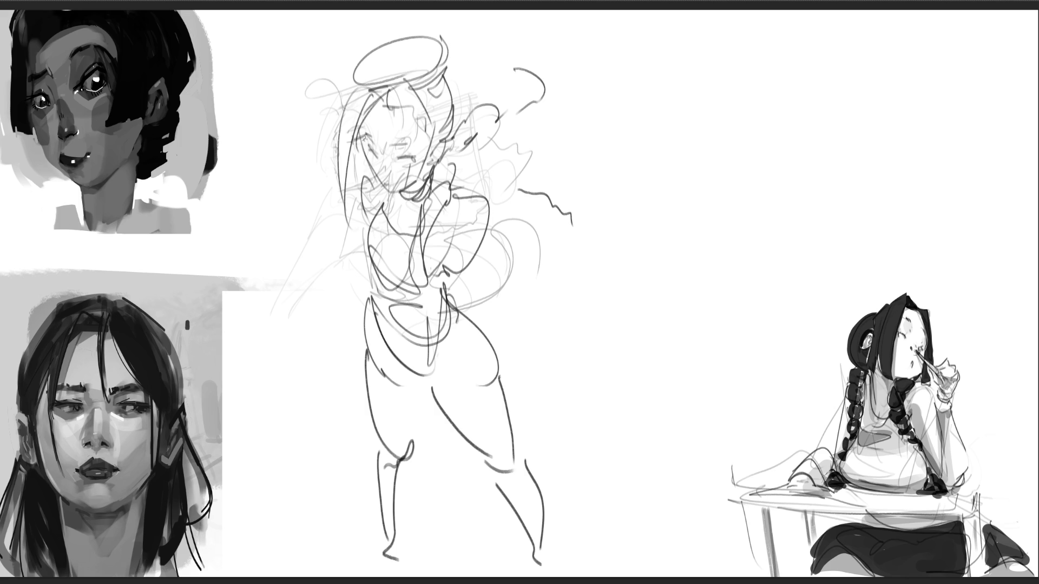
pyautogui.moveTo(671, 69); pyautogui.dragTo(646, 117)
# Step: Sketch a new oval head with face guide lines, ear, jaw and chin right of the first figure
pyautogui.moveTo(692, 56); pyautogui.dragTo(719, 95)
pyautogui.moveTo(673, 71); pyautogui.dragTo(656, 101)
pyautogui.moveTo(704, 57)
pyautogui.mouseDown()
pyautogui.moveTo(655, 146)
pyautogui.moveTo(707, 150)
pyautogui.mouseUp()
pyautogui.moveTo(653, 106)
pyautogui.mouseDown()
pyautogui.moveTo(657, 156)
pyautogui.moveTo(706, 163)
pyautogui.moveTo(716, 134)
pyautogui.moveTo(698, 107)
pyautogui.moveTo(665, 107)
pyautogui.mouseUp()
pyautogui.moveTo(696, 64); pyautogui.dragTo(699, 97)
pyautogui.moveTo(666, 147)
pyautogui.mouseDown()
pyautogui.moveTo(735, 126)
pyautogui.moveTo(710, 184)
pyautogui.mouseUp()
pyautogui.moveTo(675, 186)
pyautogui.mouseDown()
pyautogui.moveTo(726, 188)
pyautogui.moveTo(718, 221)
pyautogui.mouseUp()
pyautogui.moveTo(675, 187); pyautogui.dragTo(706, 219)
pyautogui.moveTo(656, 163); pyautogui.dragTo(698, 182)
pyautogui.moveTo(724, 74)
pyautogui.mouseDown()
pyautogui.moveTo(726, 194)
pyautogui.moveTo(737, 169)
pyautogui.moveTo(699, 242)
pyautogui.moveTo(777, 150)
pyautogui.mouseUp()
# Step: Add a pointed cone-shaped arm, a long squiggly body curve and lines across the lower body
pyautogui.moveTo(785, 160)
pyautogui.mouseDown()
pyautogui.moveTo(730, 257)
pyautogui.moveTo(742, 268)
pyautogui.mouseUp()
pyautogui.moveTo(792, 162)
pyautogui.mouseDown()
pyautogui.moveTo(746, 259)
pyautogui.moveTo(836, 184)
pyautogui.moveTo(705, 254)
pyautogui.moveTo(684, 233)
pyautogui.mouseUp()
pyautogui.moveTo(688, 218); pyautogui.dragTo(653, 320)
pyautogui.moveTo(704, 249)
pyautogui.mouseDown()
pyautogui.moveTo(704, 382)
pyautogui.moveTo(670, 449)
pyautogui.moveTo(647, 358)
pyautogui.moveTo(677, 539)
pyautogui.moveTo(631, 571)
pyautogui.mouseUp()
pyautogui.moveTo(650, 417)
pyautogui.mouseDown()
pyautogui.moveTo(611, 509)
pyautogui.moveTo(784, 412)
pyautogui.mouseUp()
pyautogui.moveTo(730, 478); pyautogui.dragTo(645, 577)
pyautogui.moveTo(709, 506); pyautogui.dragTo(680, 536)
pyautogui.moveTo(726, 486); pyautogui.dragTo(698, 522)
pyautogui.moveTo(720, 327); pyautogui.dragTo(799, 366)
pyautogui.moveTo(746, 352); pyautogui.dragTo(656, 339)
# Step: Hatch an angular torso and hips and draw a long outstretched arm line
pyautogui.moveTo(655, 316)
pyautogui.mouseDown()
pyautogui.moveTo(700, 278)
pyautogui.moveTo(704, 208)
pyautogui.moveTo(685, 309)
pyautogui.moveTo(733, 263)
pyautogui.mouseUp()
pyautogui.moveTo(750, 223)
pyautogui.mouseDown()
pyautogui.moveTo(700, 261)
pyautogui.moveTo(747, 222)
pyautogui.mouseUp()
pyautogui.moveTo(714, 244); pyautogui.dragTo(753, 216)
pyautogui.moveTo(682, 218)
pyautogui.mouseDown()
pyautogui.moveTo(593, 211)
pyautogui.moveTo(644, 187)
pyautogui.moveTo(939, 155)
pyautogui.mouseUp()
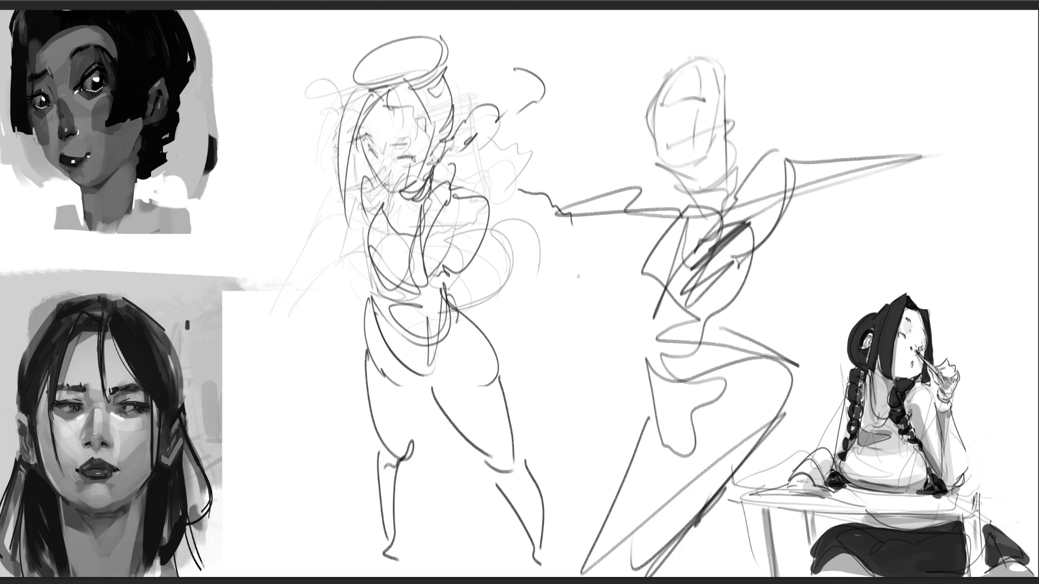
# Step: Lighten both rough gesture figures with a soft eraser, then ink the left figure's eye and cheek, undoing a stray stroke
pyautogui.moveTo(768, 286); pyautogui.dragTo(758, 281)
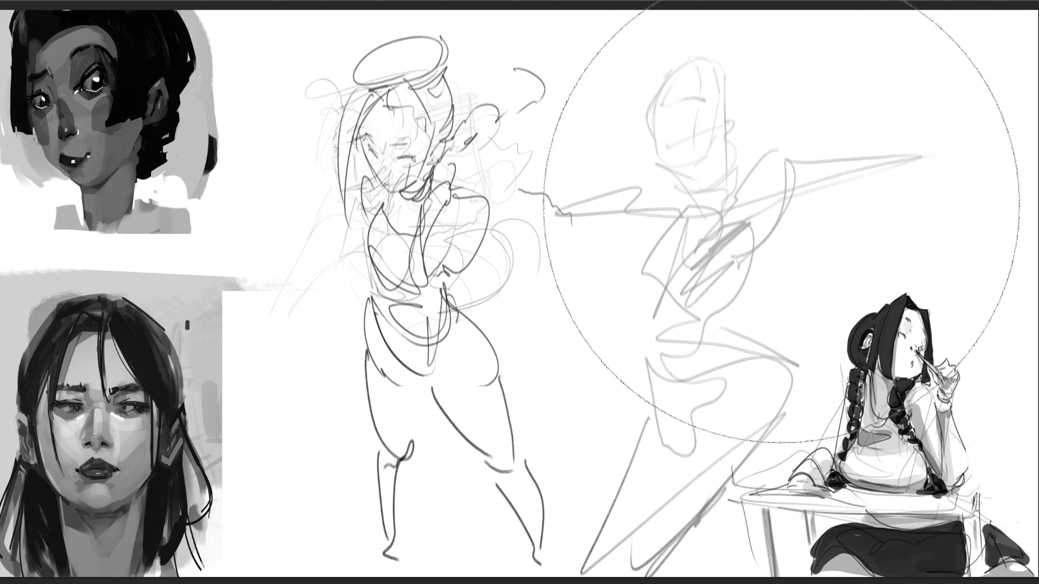
pyautogui.moveTo(357, 33); pyautogui.dragTo(719, 314)
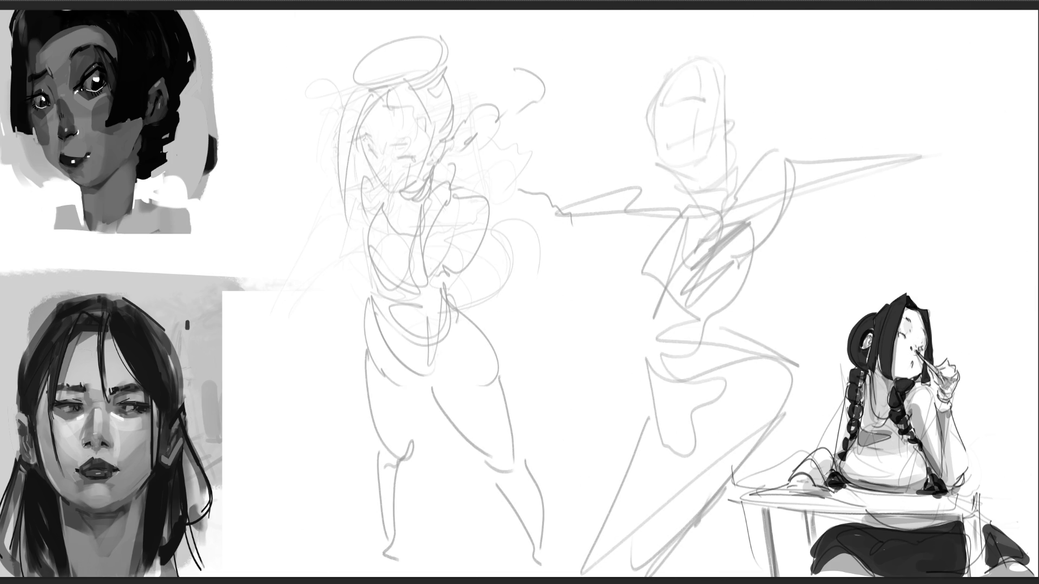
pyautogui.moveTo(367, 152)
pyautogui.mouseDown()
pyautogui.moveTo(411, 145)
pyautogui.moveTo(407, 189)
pyautogui.mouseUp()
pyautogui.moveTo(368, 154); pyautogui.dragTo(373, 164)
pyautogui.moveTo(374, 173); pyautogui.dragTo(387, 187)
pyautogui.hotkey('ctrl', 'z')
pyautogui.hotkey('ctrl', 'z')
pyautogui.moveTo(369, 162)
pyautogui.mouseDown()
pyautogui.moveTo(394, 193)
pyautogui.moveTo(421, 183)
pyautogui.moveTo(436, 151)
pyautogui.moveTo(444, 155)
pyautogui.moveTo(436, 155)
pyautogui.mouseUp()
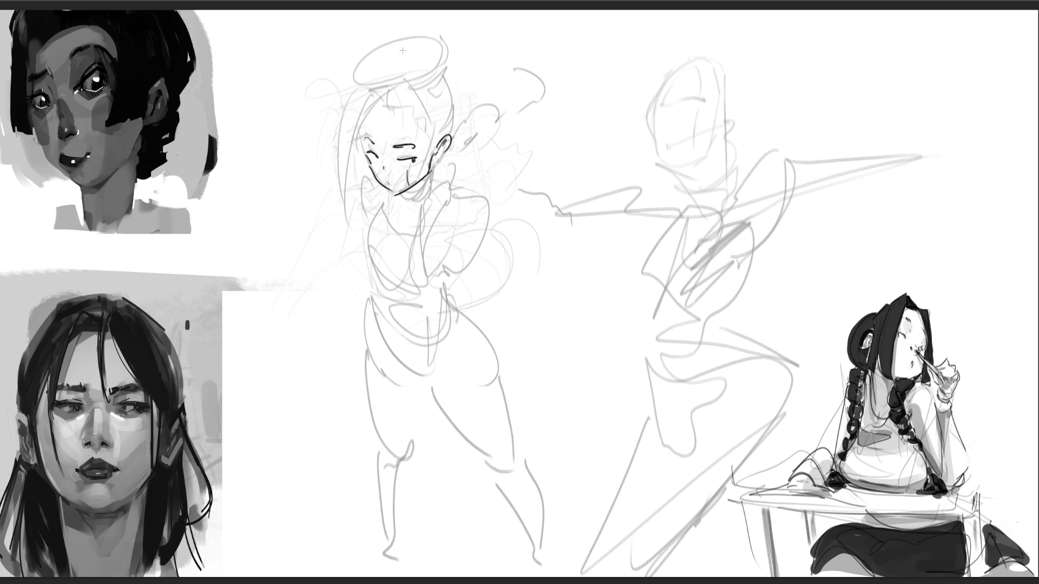
# Step: Ink the left figure's hairline, long hair, hat brim with halo, and collar
pyautogui.moveTo(368, 110)
pyautogui.mouseDown()
pyautogui.moveTo(422, 119)
pyautogui.moveTo(427, 139)
pyautogui.mouseUp()
pyautogui.moveTo(385, 106)
pyautogui.mouseDown()
pyautogui.moveTo(370, 88)
pyautogui.moveTo(348, 257)
pyautogui.moveTo(365, 110)
pyautogui.moveTo(369, 124)
pyautogui.moveTo(447, 66)
pyautogui.mouseUp()
pyautogui.moveTo(343, 73)
pyautogui.mouseDown()
pyautogui.moveTo(426, 31)
pyautogui.moveTo(460, 122)
pyautogui.moveTo(452, 150)
pyautogui.moveTo(403, 206)
pyautogui.mouseUp()
pyautogui.moveTo(406, 193)
pyautogui.mouseDown()
pyautogui.moveTo(410, 208)
pyautogui.moveTo(431, 174)
pyautogui.mouseUp()
pyautogui.moveTo(432, 174)
pyautogui.mouseDown()
pyautogui.moveTo(428, 193)
pyautogui.moveTo(399, 208)
pyautogui.moveTo(447, 187)
pyautogui.mouseUp()
# Step: Ink the shoulders, chest contour and torso lines down to the waist
pyautogui.moveTo(443, 198)
pyautogui.mouseDown()
pyautogui.moveTo(425, 205)
pyautogui.moveTo(420, 225)
pyautogui.moveTo(442, 274)
pyautogui.mouseUp()
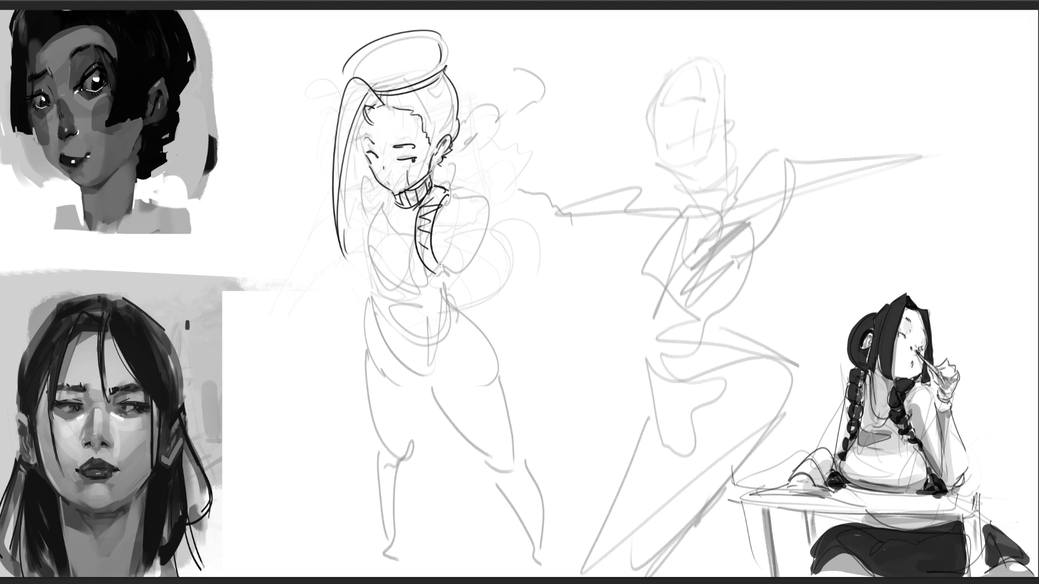
pyautogui.moveTo(383, 191)
pyautogui.mouseDown()
pyautogui.moveTo(360, 254)
pyautogui.moveTo(373, 278)
pyautogui.mouseUp()
pyautogui.moveTo(392, 211)
pyautogui.mouseDown()
pyautogui.moveTo(368, 272)
pyautogui.moveTo(376, 282)
pyautogui.mouseUp()
pyautogui.moveTo(401, 213)
pyautogui.mouseDown()
pyautogui.moveTo(379, 266)
pyautogui.moveTo(389, 291)
pyautogui.mouseUp()
pyautogui.moveTo(414, 217); pyautogui.dragTo(405, 292)
pyautogui.moveTo(433, 274)
pyautogui.mouseDown()
pyautogui.moveTo(431, 298)
pyautogui.moveTo(417, 304)
pyautogui.mouseUp()
pyautogui.moveTo(373, 279)
pyautogui.mouseDown()
pyautogui.moveTo(421, 311)
pyautogui.moveTo(453, 289)
pyautogui.moveTo(417, 311)
pyautogui.mouseUp()
# Step: Ink the waistband, hips, inner thigh, knee and both leg contours
pyautogui.moveTo(459, 288); pyautogui.dragTo(444, 300)
pyautogui.moveTo(401, 312)
pyautogui.mouseDown()
pyautogui.moveTo(458, 311)
pyautogui.moveTo(437, 412)
pyautogui.mouseUp()
pyautogui.moveTo(370, 297)
pyautogui.mouseDown()
pyautogui.moveTo(402, 373)
pyautogui.moveTo(436, 414)
pyautogui.moveTo(427, 401)
pyautogui.mouseUp()
pyautogui.moveTo(391, 317)
pyautogui.mouseDown()
pyautogui.moveTo(436, 411)
pyautogui.moveTo(427, 358)
pyautogui.mouseUp()
pyautogui.moveTo(431, 320); pyautogui.dragTo(440, 306)
pyautogui.moveTo(444, 312)
pyautogui.mouseDown()
pyautogui.moveTo(452, 301)
pyautogui.moveTo(488, 352)
pyautogui.moveTo(514, 423)
pyautogui.mouseUp()
pyautogui.moveTo(428, 399); pyautogui.dragTo(503, 508)
pyautogui.moveTo(517, 412); pyautogui.dragTo(513, 551)
pyautogui.moveTo(362, 307); pyautogui.dragTo(405, 407)
pyautogui.moveTo(374, 366); pyautogui.dragTo(441, 533)
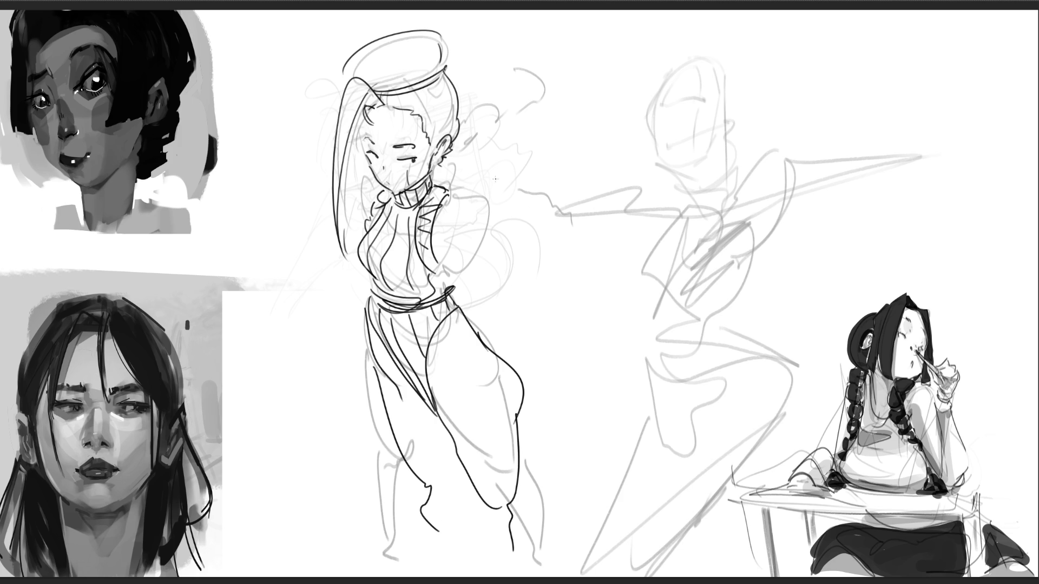
# Step: Ink the outstretched sleeve beside the shoulder and the left torso edge
pyautogui.moveTo(452, 199); pyautogui.dragTo(492, 230)
pyautogui.moveTo(487, 192)
pyautogui.mouseDown()
pyautogui.moveTo(533, 183)
pyautogui.moveTo(481, 236)
pyautogui.mouseUp()
pyautogui.moveTo(523, 185); pyautogui.dragTo(492, 228)
pyautogui.moveTo(490, 191); pyautogui.dragTo(475, 285)
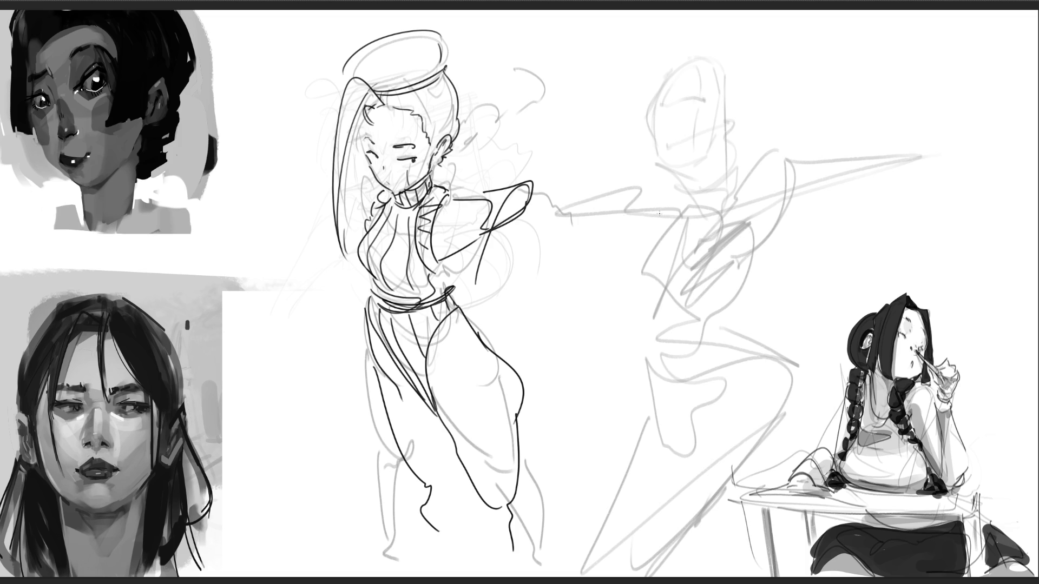
pyautogui.moveTo(375, 194); pyautogui.dragTo(352, 224)
# Step: Draw two long crossing lines, then the right figure's eyes, nose, jaw and cranium, undoing one stray stroke
pyautogui.moveTo(245, 133); pyautogui.dragTo(665, 431)
pyautogui.moveTo(493, 47); pyautogui.dragTo(354, 540)
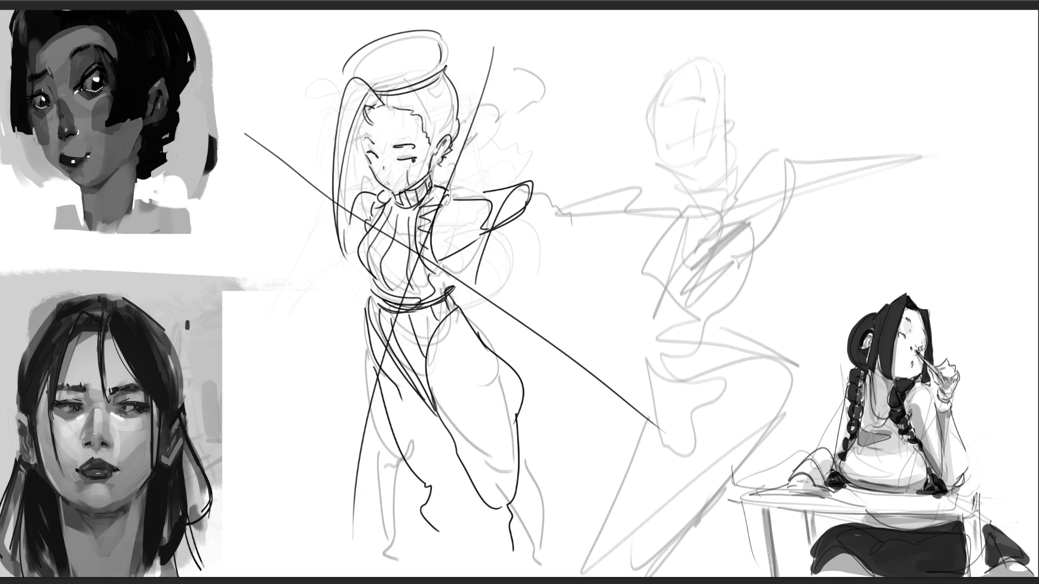
pyautogui.moveTo(656, 107)
pyautogui.mouseDown()
pyautogui.moveTo(703, 99)
pyautogui.moveTo(667, 109)
pyautogui.moveTo(688, 101)
pyautogui.mouseUp()
pyautogui.hotkey('ctrl', 'z')
pyautogui.moveTo(657, 118)
pyautogui.mouseDown()
pyautogui.moveTo(661, 99)
pyautogui.moveTo(654, 155)
pyautogui.moveTo(664, 142)
pyautogui.moveTo(712, 146)
pyautogui.mouseUp()
pyautogui.moveTo(725, 113)
pyautogui.mouseDown()
pyautogui.moveTo(719, 135)
pyautogui.moveTo(687, 134)
pyautogui.moveTo(725, 133)
pyautogui.mouseUp()
pyautogui.moveTo(659, 87)
pyautogui.mouseDown()
pyautogui.moveTo(717, 75)
pyautogui.moveTo(730, 100)
pyautogui.mouseUp()
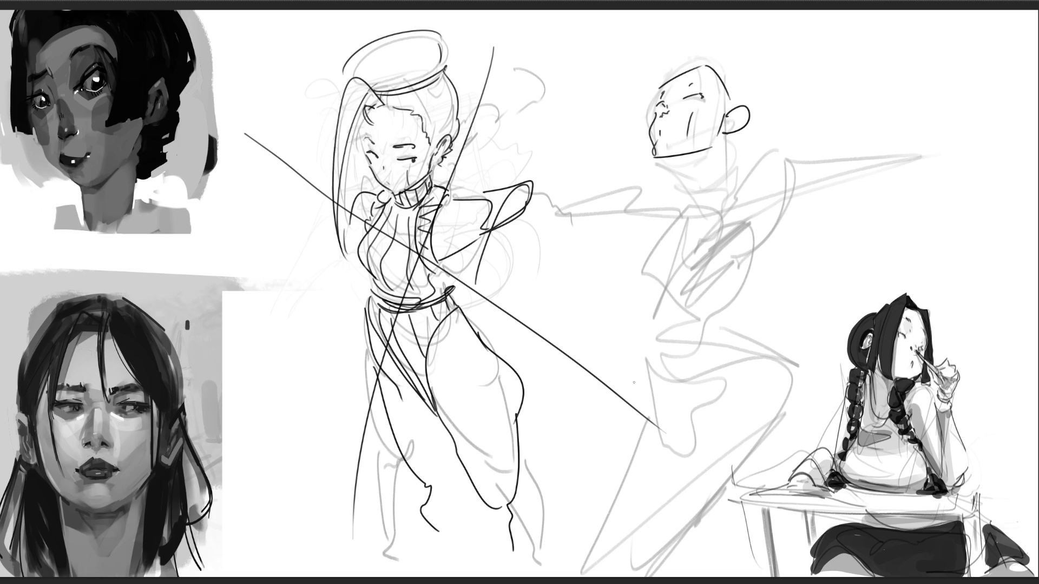
# Step: Erase the left figure's hip curve and fade both middle figures to faint grey
pyautogui.moveTo(500, 351)
pyautogui.mouseDown()
pyautogui.moveTo(533, 382)
pyautogui.moveTo(514, 346)
pyautogui.moveTo(517, 378)
pyautogui.moveTo(511, 352)
pyautogui.mouseUp()
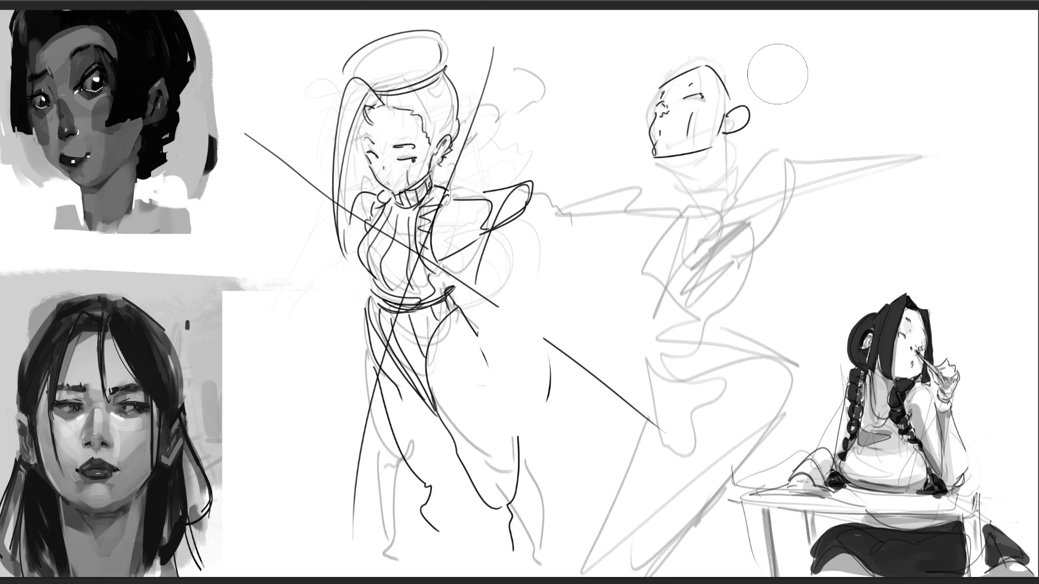
pyautogui.moveTo(759, 74)
pyautogui.mouseDown()
pyautogui.moveTo(441, 255)
pyautogui.moveTo(788, 417)
pyautogui.moveTo(395, 302)
pyautogui.moveTo(558, 412)
pyautogui.mouseUp()
pyautogui.moveTo(558, 471)
pyautogui.mouseDown()
pyautogui.moveTo(707, 139)
pyautogui.moveTo(812, 163)
pyautogui.mouseUp()
pyautogui.moveTo(382, 220)
pyautogui.mouseDown()
pyautogui.moveTo(617, 267)
pyautogui.moveTo(390, 209)
pyautogui.moveTo(594, 309)
pyautogui.moveTo(461, 332)
pyautogui.moveTo(314, 287)
pyautogui.moveTo(457, 275)
pyautogui.moveTo(478, 286)
pyautogui.mouseUp()
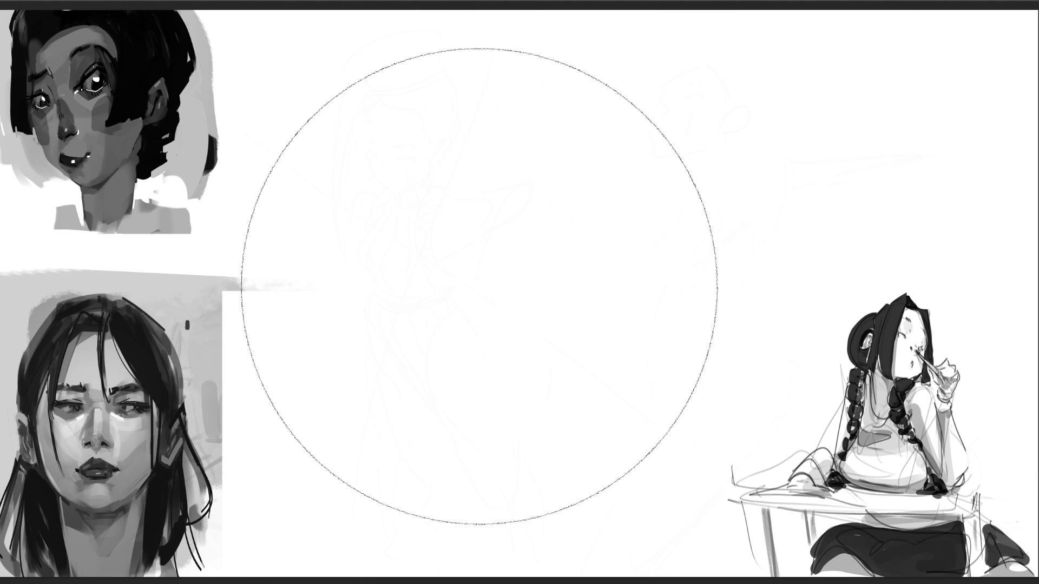
pyautogui.press('e')
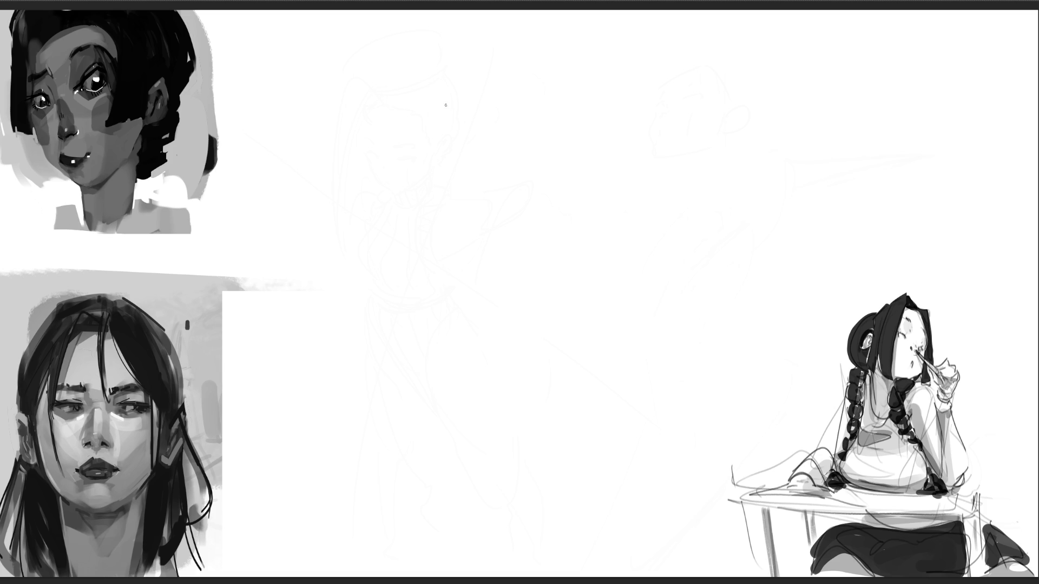
# Step: Sketch a new oval head with eyes, mouth and both ears
pyautogui.moveTo(460, 130)
pyautogui.mouseDown()
pyautogui.moveTo(490, 66)
pyautogui.moveTo(542, 132)
pyautogui.mouseUp()
pyautogui.moveTo(461, 110); pyautogui.dragTo(476, 185)
pyautogui.moveTo(457, 127)
pyautogui.mouseDown()
pyautogui.moveTo(542, 130)
pyautogui.moveTo(540, 177)
pyautogui.mouseUp()
pyautogui.moveTo(475, 190); pyautogui.dragTo(521, 196)
pyautogui.moveTo(505, 141); pyautogui.dragTo(531, 127)
pyautogui.moveTo(458, 132)
pyautogui.mouseDown()
pyautogui.moveTo(475, 139)
pyautogui.moveTo(478, 121)
pyautogui.mouseUp()
pyautogui.moveTo(485, 171); pyautogui.dragTo(491, 174)
pyautogui.moveTo(550, 140); pyautogui.dragTo(552, 161)
pyautogui.moveTo(452, 139)
pyautogui.mouseDown()
pyautogui.moveTo(442, 142)
pyautogui.moveTo(452, 161)
pyautogui.moveTo(515, 191)
pyautogui.mouseUp()
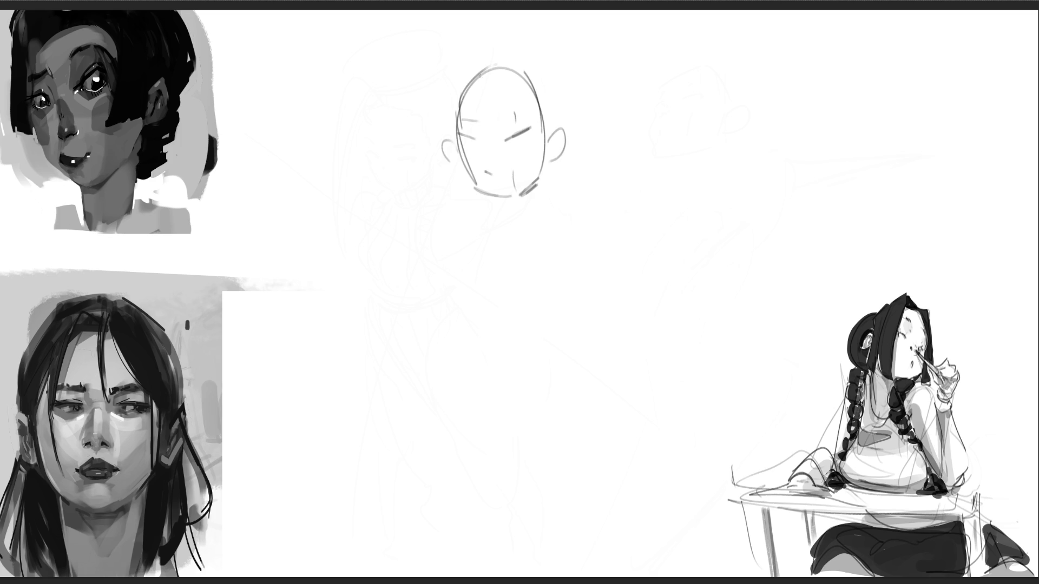
# Step: Add looping hair above the head and two wavy streamers trailing right
pyautogui.moveTo(485, 72)
pyautogui.mouseDown()
pyautogui.moveTo(395, 28)
pyautogui.moveTo(757, 72)
pyautogui.mouseUp()
pyautogui.moveTo(470, 67)
pyautogui.mouseDown()
pyautogui.moveTo(481, 89)
pyautogui.moveTo(765, 95)
pyautogui.mouseUp()
pyautogui.moveTo(460, 76)
pyautogui.mouseDown()
pyautogui.moveTo(430, 82)
pyautogui.moveTo(459, 89)
pyautogui.moveTo(541, 43)
pyautogui.moveTo(522, 54)
pyautogui.moveTo(541, 123)
pyautogui.mouseUp()
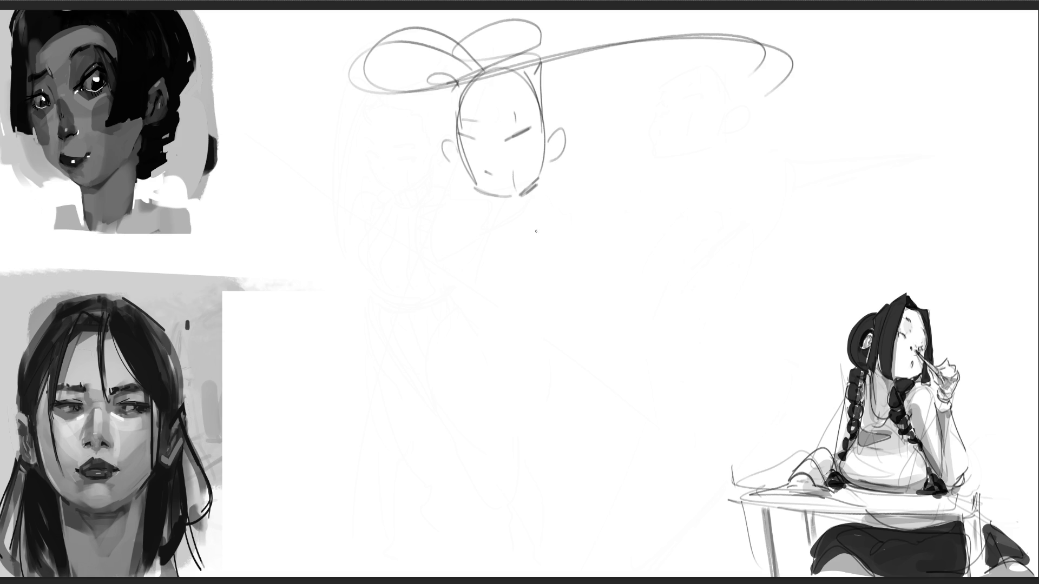
pyautogui.moveTo(536, 84)
pyautogui.mouseDown()
pyautogui.moveTo(582, 120)
pyautogui.moveTo(615, 129)
pyautogui.moveTo(848, 147)
pyautogui.mouseUp()
pyautogui.moveTo(590, 165)
pyautogui.mouseDown()
pyautogui.moveTo(757, 189)
pyautogui.moveTo(895, 193)
pyautogui.mouseUp()
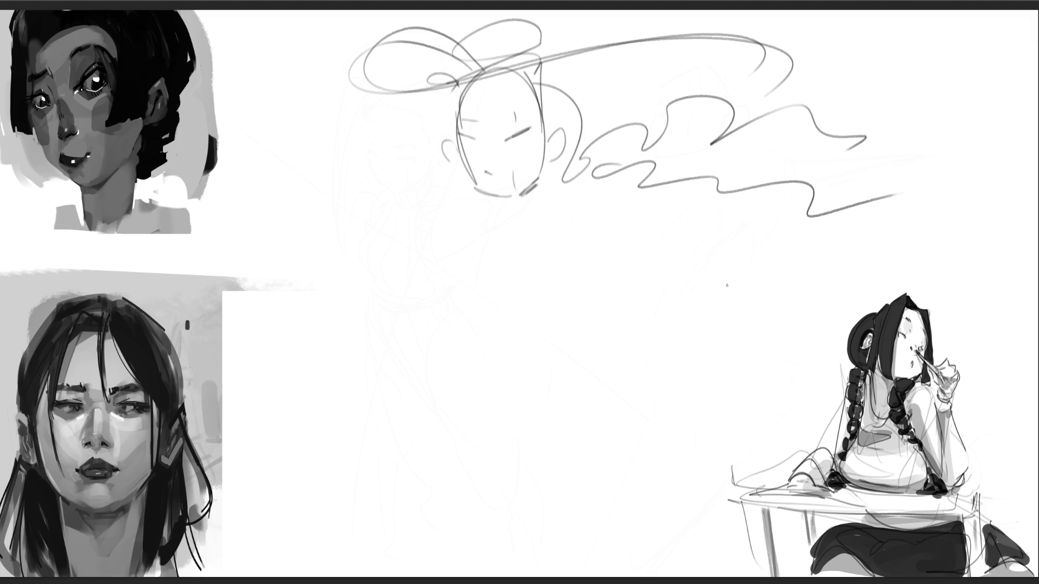
# Step: Sketch the chest, torso, sleeve, hips, three leg lines and the arm bent across the chest
pyautogui.moveTo(497, 202)
pyautogui.mouseDown()
pyautogui.moveTo(514, 207)
pyautogui.moveTo(496, 222)
pyautogui.moveTo(497, 264)
pyautogui.moveTo(512, 266)
pyautogui.mouseUp()
pyautogui.moveTo(542, 203); pyautogui.dragTo(528, 268)
pyautogui.moveTo(544, 209); pyautogui.dragTo(539, 279)
pyautogui.moveTo(543, 210)
pyautogui.mouseDown()
pyautogui.moveTo(618, 221)
pyautogui.moveTo(625, 255)
pyautogui.mouseUp()
pyautogui.moveTo(550, 268)
pyautogui.mouseDown()
pyautogui.moveTo(606, 262)
pyautogui.moveTo(528, 297)
pyautogui.moveTo(520, 320)
pyautogui.moveTo(544, 293)
pyautogui.mouseUp()
pyautogui.moveTo(491, 297)
pyautogui.mouseDown()
pyautogui.moveTo(543, 303)
pyautogui.moveTo(563, 320)
pyautogui.moveTo(507, 370)
pyautogui.mouseUp()
pyautogui.moveTo(478, 325); pyautogui.dragTo(534, 510)
pyautogui.moveTo(597, 364); pyautogui.dragTo(577, 570)
pyautogui.moveTo(530, 379); pyautogui.dragTo(545, 554)
pyautogui.moveTo(494, 214); pyautogui.dragTo(479, 285)
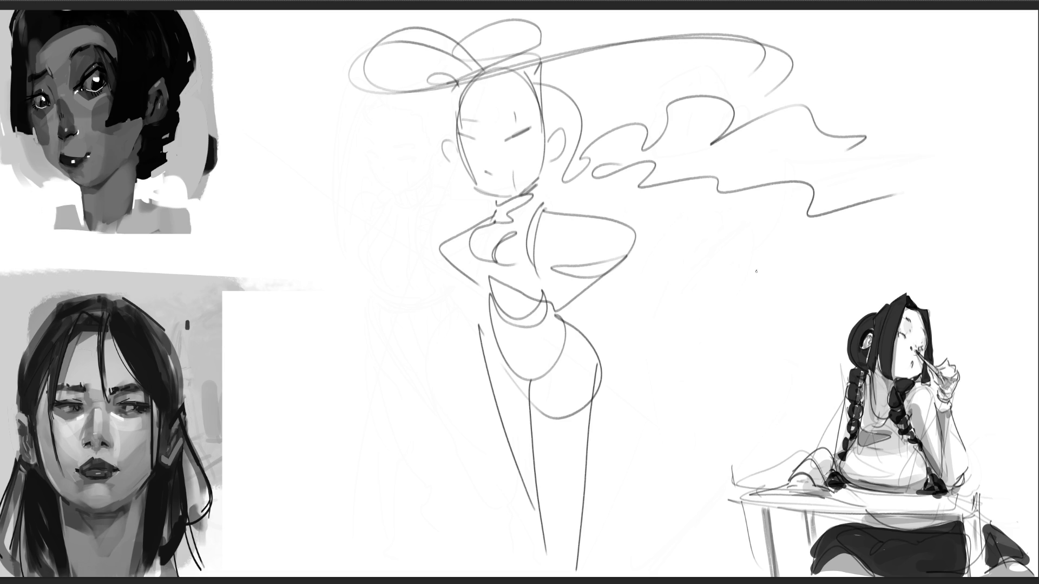
# Step: Sweep a large low-opacity eraser over the standing figure, keeping its hair and streamers visible
pyautogui.moveTo(765, 209)
pyautogui.mouseDown()
pyautogui.moveTo(579, 465)
pyautogui.moveTo(630, 125)
pyautogui.moveTo(447, 250)
pyautogui.moveTo(336, 59)
pyautogui.moveTo(515, 360)
pyautogui.moveTo(623, 271)
pyautogui.mouseUp()
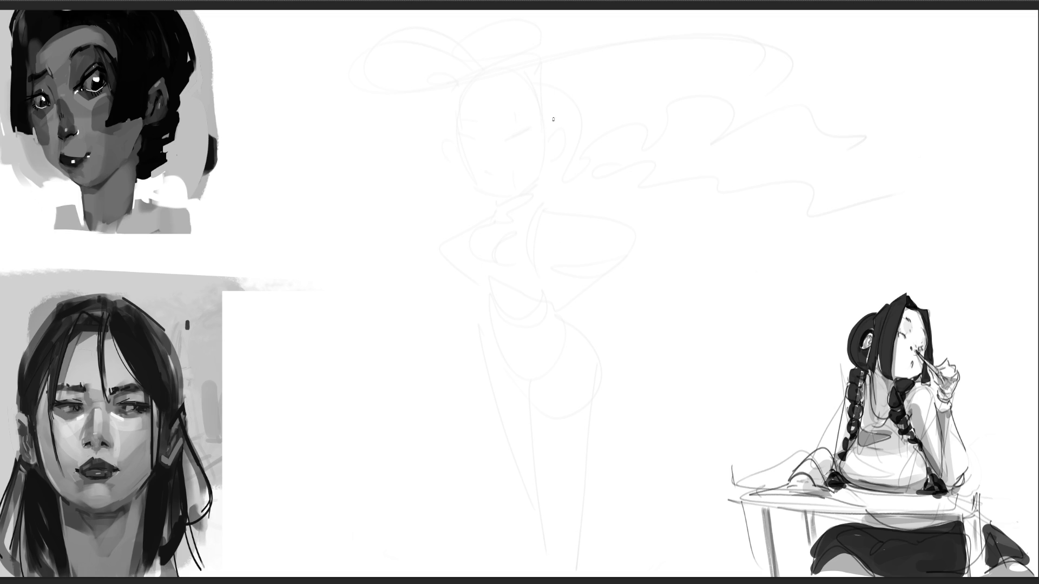
# Step: Start a rough gesture over the faint figure with loops, hooked curves and a long base line
pyautogui.moveTo(549, 111); pyautogui.dragTo(540, 184)
pyautogui.moveTo(545, 132)
pyautogui.mouseDown()
pyautogui.moveTo(615, 103)
pyautogui.moveTo(591, 184)
pyautogui.mouseUp()
pyautogui.moveTo(544, 192)
pyautogui.mouseDown()
pyautogui.moveTo(579, 239)
pyautogui.moveTo(533, 166)
pyautogui.moveTo(498, 234)
pyautogui.moveTo(631, 172)
pyautogui.moveTo(577, 292)
pyautogui.mouseUp()
pyautogui.moveTo(506, 259); pyautogui.dragTo(590, 271)
pyautogui.moveTo(631, 160)
pyautogui.mouseDown()
pyautogui.moveTo(615, 300)
pyautogui.moveTo(641, 216)
pyautogui.moveTo(697, 312)
pyautogui.moveTo(679, 331)
pyautogui.moveTo(613, 310)
pyautogui.moveTo(402, 300)
pyautogui.mouseUp()
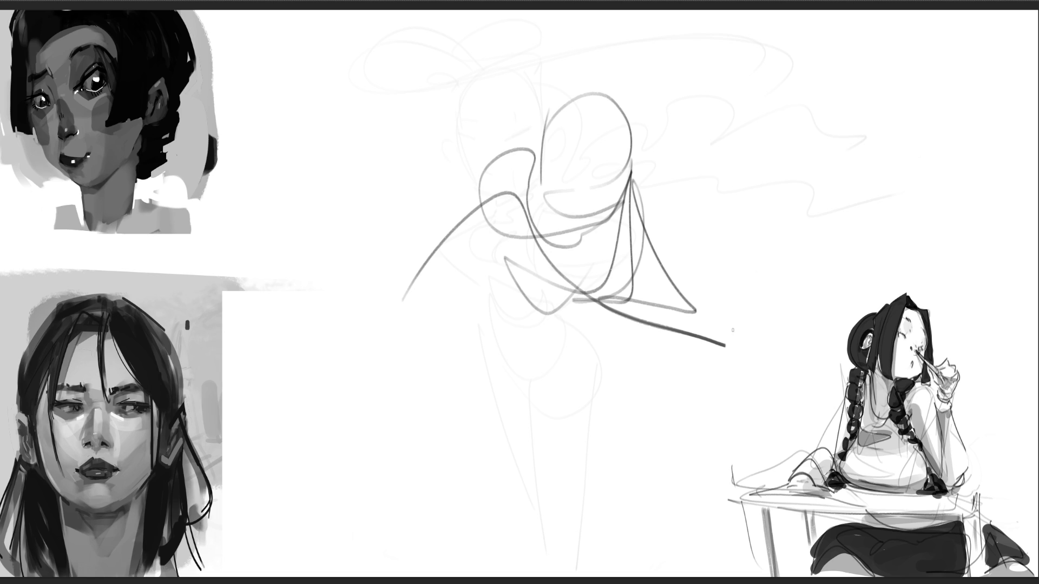
# Step: Add head guide lines, long diagonal strokes, left-side loops and a lower triangle to the gesture
pyautogui.moveTo(609, 115); pyautogui.dragTo(581, 206)
pyautogui.moveTo(535, 182); pyautogui.dragTo(647, 164)
pyautogui.moveTo(753, 120); pyautogui.dragTo(581, 289)
pyautogui.moveTo(701, 160); pyautogui.dragTo(489, 351)
pyautogui.moveTo(474, 241)
pyautogui.mouseDown()
pyautogui.moveTo(535, 175)
pyautogui.moveTo(660, 331)
pyautogui.moveTo(736, 372)
pyautogui.mouseUp()
pyautogui.moveTo(668, 340); pyautogui.dragTo(621, 311)
pyautogui.moveTo(447, 201); pyautogui.dragTo(418, 207)
pyautogui.moveTo(379, 280)
pyautogui.mouseDown()
pyautogui.moveTo(393, 250)
pyautogui.moveTo(433, 306)
pyautogui.moveTo(381, 337)
pyautogui.mouseUp()
pyautogui.moveTo(431, 303)
pyautogui.mouseDown()
pyautogui.moveTo(491, 256)
pyautogui.moveTo(398, 258)
pyautogui.moveTo(552, 303)
pyautogui.moveTo(550, 288)
pyautogui.moveTo(441, 353)
pyautogui.mouseUp()
pyautogui.moveTo(557, 351)
pyautogui.mouseDown()
pyautogui.moveTo(656, 281)
pyautogui.moveTo(295, 410)
pyautogui.mouseUp()
pyautogui.moveTo(395, 373); pyautogui.dragTo(517, 514)
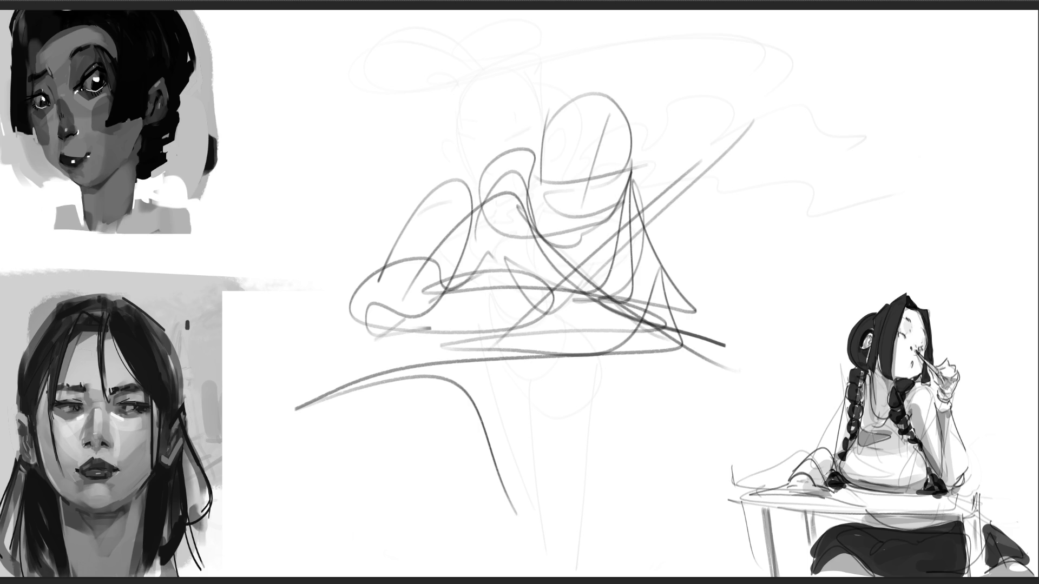
# Step: Fade the gesture strokes with an enlarged eraser, then shrink the brush back to drawing size
pyautogui.press(']')
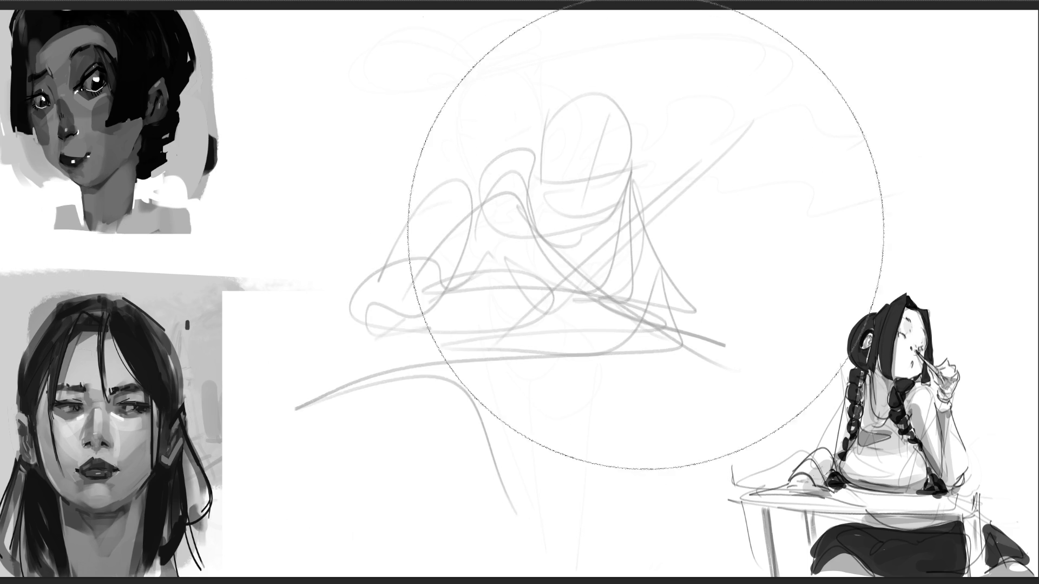
pyautogui.click(560, 230)
pyautogui.press('[')
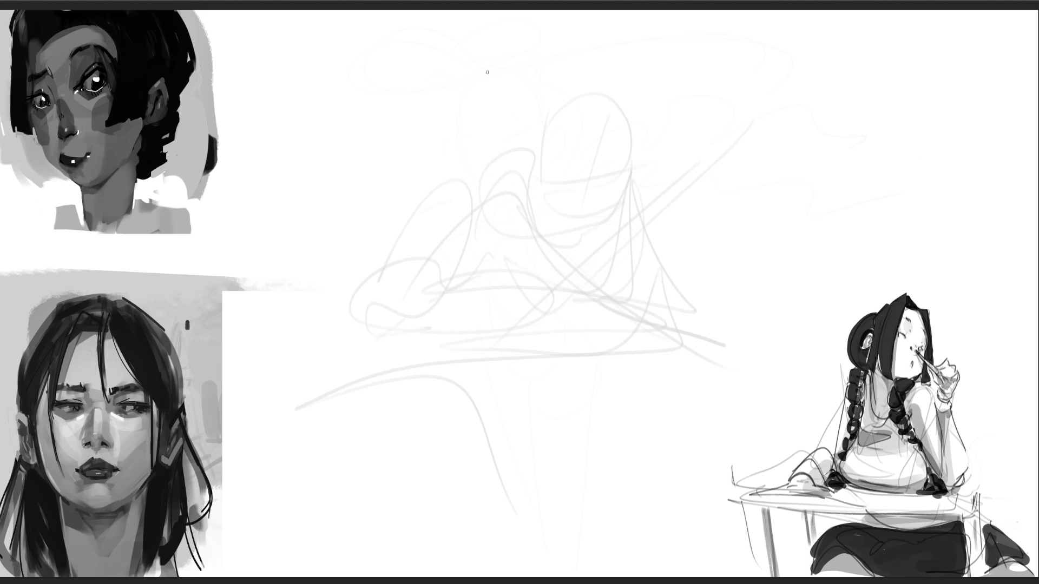
# Step: Rough in the seated figure's head outline, vertical body lines, looping body curves and shoulders
pyautogui.moveTo(481, 58); pyautogui.dragTo(476, 138)
pyautogui.moveTo(471, 133)
pyautogui.mouseDown()
pyautogui.moveTo(481, 54)
pyautogui.moveTo(515, 146)
pyautogui.moveTo(571, 119)
pyautogui.mouseUp()
pyautogui.moveTo(606, 70); pyautogui.dragTo(603, 200)
pyautogui.moveTo(597, 52); pyautogui.dragTo(603, 200)
pyautogui.click(598, 257)
pyautogui.moveTo(465, 218); pyautogui.dragTo(552, 279)
pyautogui.moveTo(465, 84)
pyautogui.mouseDown()
pyautogui.moveTo(489, 303)
pyautogui.moveTo(621, 250)
pyautogui.mouseUp()
pyautogui.moveTo(621, 95)
pyautogui.mouseDown()
pyautogui.moveTo(614, 260)
pyautogui.moveTo(611, 249)
pyautogui.mouseUp()
pyautogui.moveTo(477, 157)
pyautogui.mouseDown()
pyautogui.moveTo(483, 178)
pyautogui.moveTo(527, 162)
pyautogui.mouseUp()
pyautogui.moveTo(525, 179)
pyautogui.mouseDown()
pyautogui.moveTo(507, 193)
pyautogui.moveTo(541, 166)
pyautogui.moveTo(549, 181)
pyautogui.mouseUp()
# Step: Sketch the face's eye area, brow and mouth, plus a torso arc and right-side vertical
pyautogui.moveTo(573, 145); pyautogui.dragTo(617, 135)
pyautogui.moveTo(629, 115); pyautogui.dragTo(618, 276)
pyautogui.moveTo(536, 263); pyautogui.dragTo(620, 277)
pyautogui.moveTo(509, 211)
pyautogui.mouseDown()
pyautogui.moveTo(539, 215)
pyautogui.moveTo(536, 266)
pyautogui.mouseUp()
pyautogui.moveTo(600, 206)
pyautogui.mouseDown()
pyautogui.moveTo(513, 246)
pyautogui.moveTo(524, 248)
pyautogui.mouseUp()
pyautogui.moveTo(499, 206); pyautogui.dragTo(598, 204)
# Step: Draw diagonal body strokes, both legs and the right side's verticals and hatch marks
pyautogui.moveTo(611, 204); pyautogui.dragTo(550, 351)
pyautogui.moveTo(638, 106); pyautogui.dragTo(565, 365)
pyautogui.moveTo(584, 266); pyautogui.dragTo(567, 350)
pyautogui.moveTo(469, 260)
pyautogui.mouseDown()
pyautogui.moveTo(566, 346)
pyautogui.moveTo(535, 409)
pyautogui.moveTo(461, 417)
pyautogui.moveTo(515, 380)
pyautogui.mouseUp()
pyautogui.moveTo(480, 238); pyautogui.dragTo(463, 444)
pyautogui.moveTo(492, 262); pyautogui.dragTo(492, 438)
pyautogui.moveTo(554, 508)
pyautogui.mouseDown()
pyautogui.moveTo(484, 382)
pyautogui.moveTo(575, 456)
pyautogui.mouseUp()
pyautogui.moveTo(621, 353); pyautogui.dragTo(572, 465)
pyautogui.moveTo(619, 360)
pyautogui.mouseDown()
pyautogui.moveTo(604, 401)
pyautogui.moveTo(667, 441)
pyautogui.mouseUp()
pyautogui.moveTo(611, 255); pyautogui.dragTo(609, 416)
pyautogui.moveTo(609, 308); pyautogui.dragTo(606, 473)
pyautogui.moveTo(609, 264)
pyautogui.mouseDown()
pyautogui.moveTo(676, 433)
pyautogui.moveTo(614, 479)
pyautogui.mouseUp()
pyautogui.moveTo(614, 476)
pyautogui.mouseDown()
pyautogui.moveTo(665, 374)
pyautogui.moveTo(673, 273)
pyautogui.moveTo(701, 309)
pyautogui.mouseUp()
# Step: Sketch the angled raised arm and hand, then fade the whole central sketch to light grey
pyautogui.moveTo(719, 183); pyautogui.dragTo(690, 411)
pyautogui.moveTo(718, 219)
pyautogui.mouseDown()
pyautogui.moveTo(726, 413)
pyautogui.moveTo(806, 168)
pyautogui.moveTo(771, 259)
pyautogui.mouseUp()
pyautogui.moveTo(768, 264); pyautogui.dragTo(768, 293)
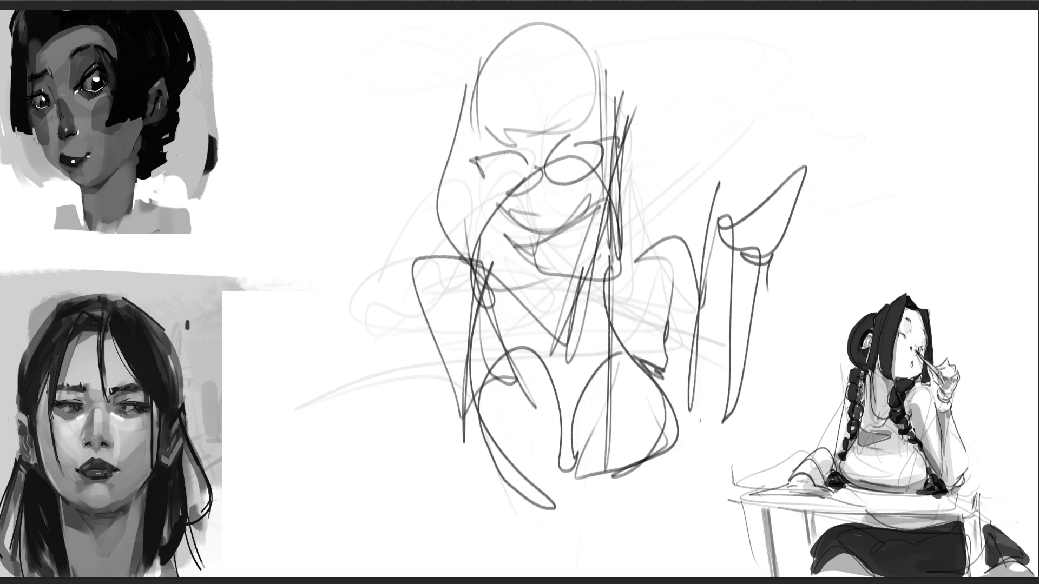
pyautogui.moveTo(584, 232)
pyautogui.mouseDown()
pyautogui.moveTo(626, 227)
pyautogui.moveTo(631, 278)
pyautogui.mouseUp()
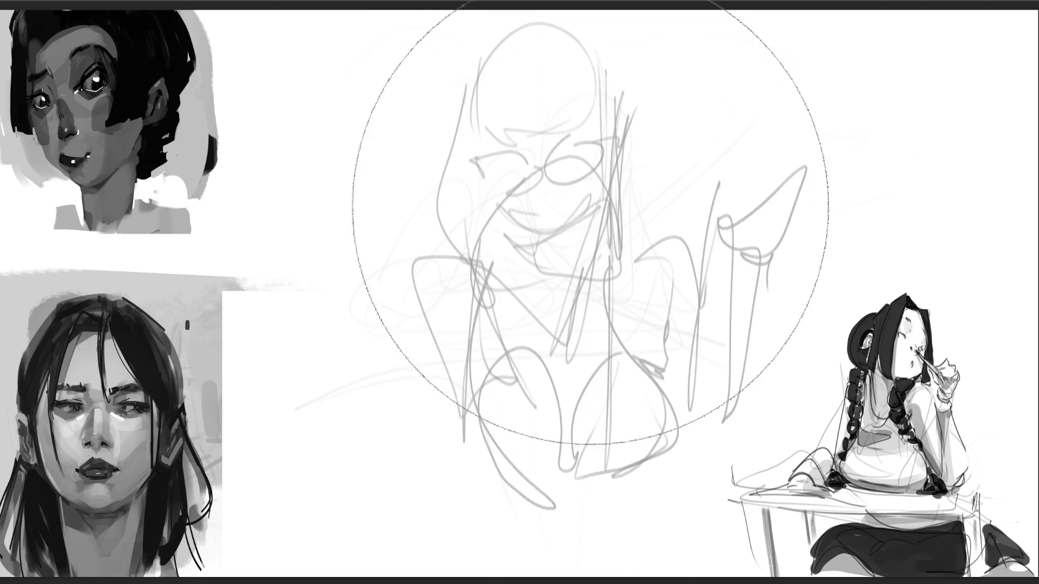
pyautogui.press('e')
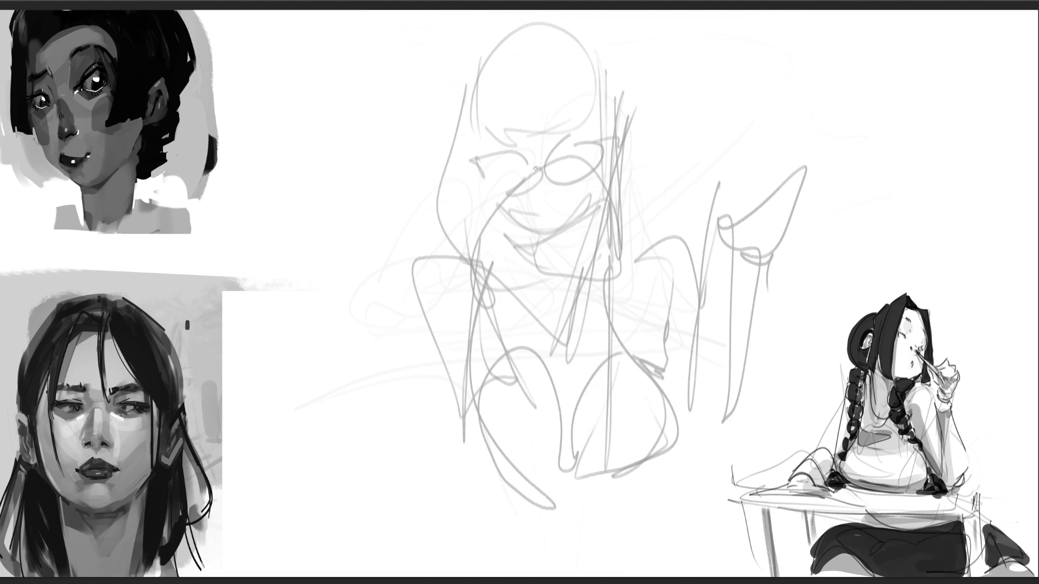
# Step: Ink the two glasses lenses with reinforced top edges, the nose line and the left eyebrow
pyautogui.moveTo(548, 183)
pyautogui.mouseDown()
pyautogui.moveTo(541, 156)
pyautogui.moveTo(590, 137)
pyautogui.moveTo(605, 160)
pyautogui.moveTo(555, 184)
pyautogui.moveTo(605, 161)
pyautogui.moveTo(615, 142)
pyautogui.mouseUp()
pyautogui.moveTo(525, 153)
pyautogui.mouseDown()
pyautogui.moveTo(527, 186)
pyautogui.moveTo(479, 156)
pyautogui.moveTo(481, 181)
pyautogui.moveTo(518, 194)
pyautogui.mouseUp()
pyautogui.moveTo(478, 155); pyautogui.dragTo(604, 139)
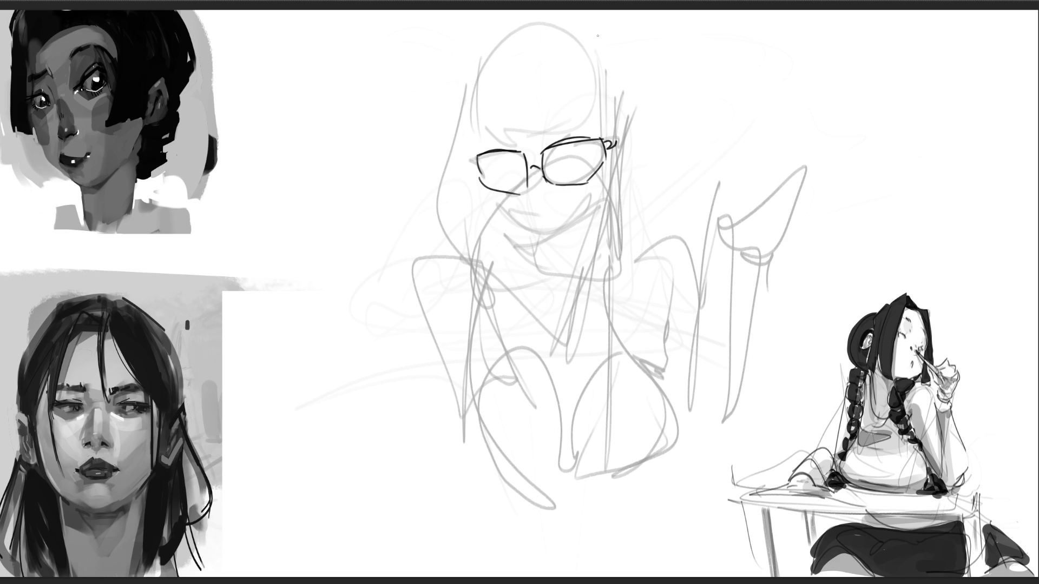
pyautogui.moveTo(532, 178)
pyautogui.mouseDown()
pyautogui.moveTo(528, 230)
pyautogui.moveTo(574, 221)
pyautogui.moveTo(607, 170)
pyautogui.mouseUp()
pyautogui.moveTo(500, 138); pyautogui.dragTo(575, 133)
# Step: Ink the bangs, the head outline and the hair strands falling to the right of the face
pyautogui.moveTo(471, 80); pyautogui.dragTo(463, 132)
pyautogui.moveTo(479, 129); pyautogui.dragTo(588, 126)
pyautogui.moveTo(503, 38); pyautogui.dragTo(471, 72)
pyautogui.moveTo(572, 32); pyautogui.dragTo(600, 101)
pyautogui.moveTo(598, 53); pyautogui.dragTo(621, 144)
pyautogui.moveTo(609, 72); pyautogui.dragTo(622, 184)
pyautogui.moveTo(609, 143)
pyautogui.mouseDown()
pyautogui.moveTo(597, 308)
pyautogui.moveTo(641, 232)
pyautogui.moveTo(640, 257)
pyautogui.mouseUp()
# Step: Ink the left face edge, the left hair outline down to the shoulder, and both sides of the neck
pyautogui.moveTo(477, 120); pyautogui.dragTo(476, 212)
pyautogui.moveTo(480, 204); pyautogui.dragTo(506, 249)
pyautogui.moveTo(461, 120); pyautogui.dragTo(464, 257)
pyautogui.moveTo(496, 245)
pyautogui.mouseDown()
pyautogui.moveTo(503, 264)
pyautogui.moveTo(490, 272)
pyautogui.mouseUp()
pyautogui.moveTo(534, 234); pyautogui.dragTo(551, 275)
pyautogui.moveTo(601, 189); pyautogui.dragTo(575, 278)
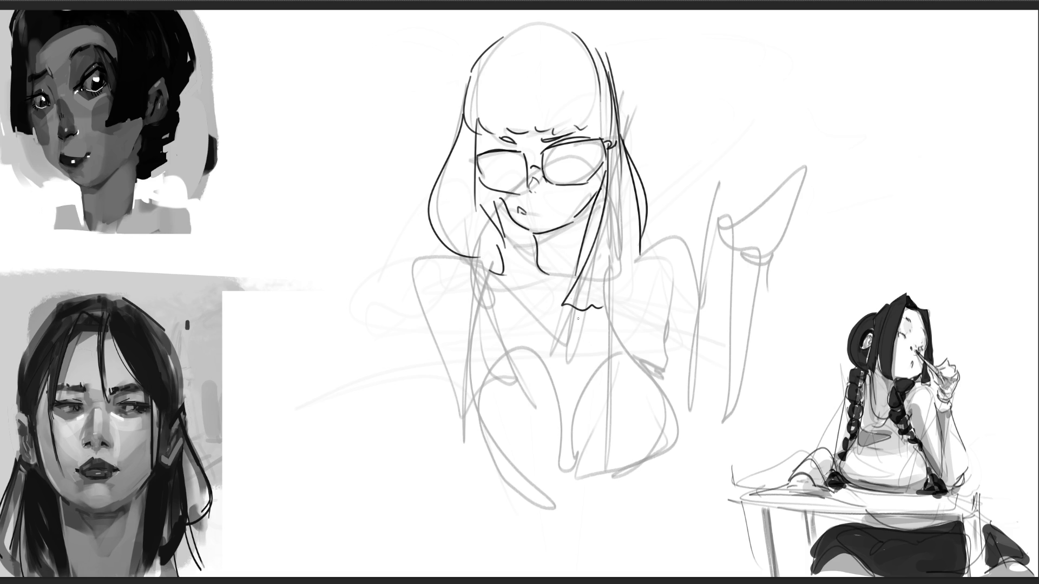
# Step: Hatch shadow under the jaw and down the left jaw and neck
pyautogui.moveTo(538, 231); pyautogui.dragTo(555, 250)
pyautogui.moveTo(566, 222); pyautogui.dragTo(571, 254)
pyautogui.moveTo(582, 214); pyautogui.dragTo(580, 249)
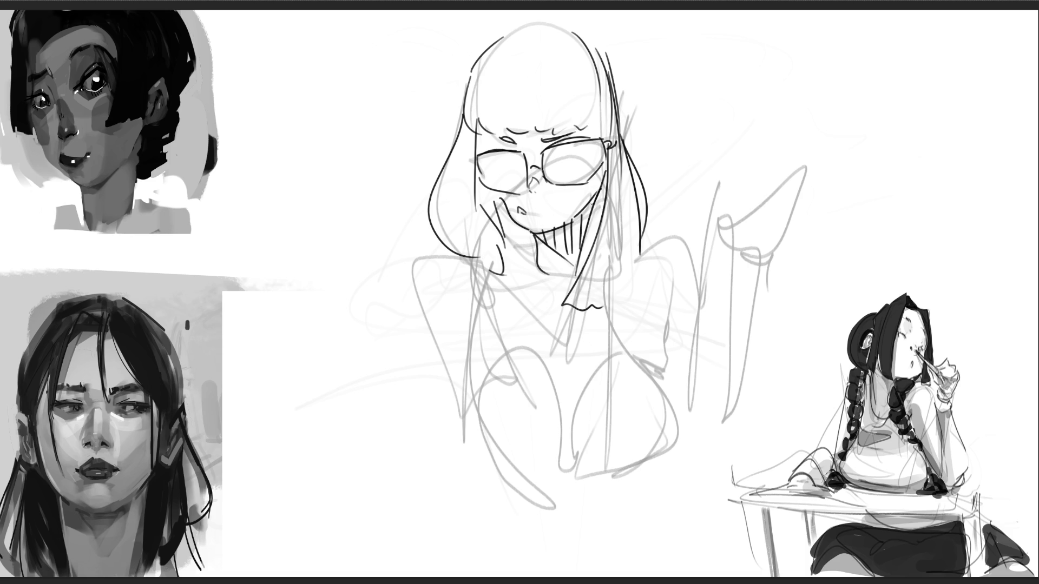
pyautogui.moveTo(499, 202); pyautogui.dragTo(505, 256)
pyautogui.moveTo(513, 225)
pyautogui.mouseDown()
pyautogui.moveTo(518, 254)
pyautogui.moveTo(498, 268)
pyautogui.mouseUp()
pyautogui.moveTo(493, 271)
pyautogui.mouseDown()
pyautogui.moveTo(536, 248)
pyautogui.moveTo(435, 316)
pyautogui.moveTo(449, 403)
pyautogui.moveTo(495, 358)
pyautogui.mouseUp()
# Step: Ink the left shoulder and arm, the lower torso curves, and the right shoulder, torso and arm contours
pyautogui.moveTo(509, 260)
pyautogui.mouseDown()
pyautogui.moveTo(481, 403)
pyautogui.moveTo(579, 479)
pyautogui.mouseUp()
pyautogui.moveTo(491, 472); pyautogui.dragTo(576, 491)
pyautogui.moveTo(550, 389)
pyautogui.mouseDown()
pyautogui.moveTo(568, 467)
pyautogui.moveTo(605, 351)
pyautogui.moveTo(608, 475)
pyautogui.moveTo(671, 390)
pyautogui.mouseUp()
pyautogui.moveTo(615, 334); pyautogui.dragTo(670, 420)
pyautogui.moveTo(651, 349); pyautogui.dragTo(668, 361)
pyautogui.moveTo(660, 355); pyautogui.dragTo(691, 427)
pyautogui.moveTo(665, 334); pyautogui.dragTo(683, 359)
pyautogui.moveTo(692, 393); pyautogui.dragTo(693, 413)
pyautogui.moveTo(623, 254)
pyautogui.mouseDown()
pyautogui.moveTo(691, 289)
pyautogui.moveTo(698, 332)
pyautogui.mouseUp()
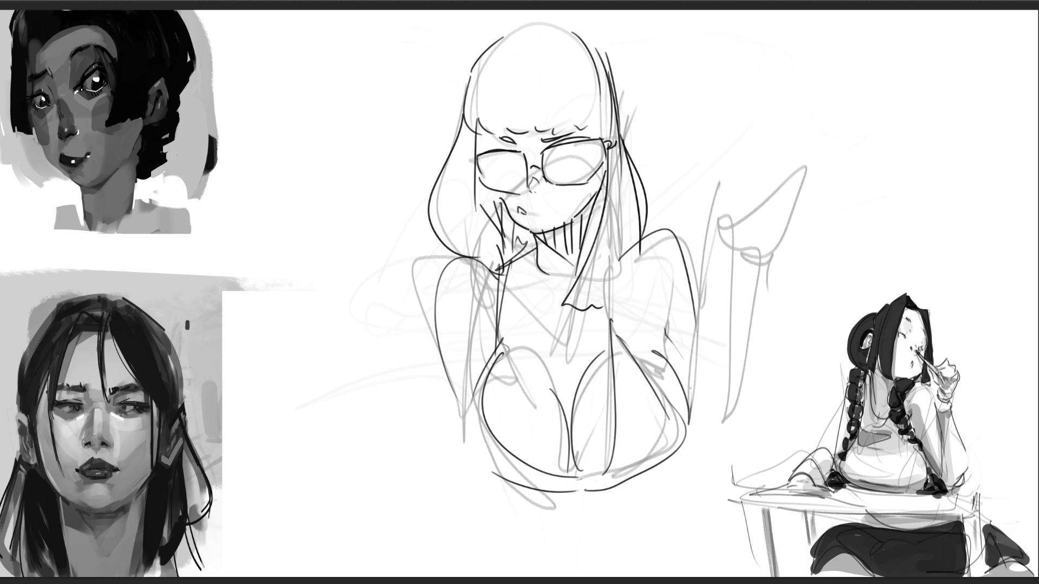
# Step: Ink the collar lines and the raised arm's sleeve edges and cuff
pyautogui.moveTo(506, 284)
pyautogui.mouseDown()
pyautogui.moveTo(540, 299)
pyautogui.moveTo(630, 269)
pyautogui.mouseUp()
pyautogui.moveTo(715, 273); pyautogui.dragTo(711, 345)
pyautogui.moveTo(686, 460); pyautogui.dragTo(734, 470)
pyautogui.moveTo(765, 276)
pyautogui.mouseDown()
pyautogui.moveTo(757, 451)
pyautogui.moveTo(729, 478)
pyautogui.mouseUp()
pyautogui.moveTo(736, 428); pyautogui.dragTo(736, 448)
pyautogui.moveTo(752, 266); pyautogui.dragTo(750, 451)
pyautogui.moveTo(724, 274)
pyautogui.mouseDown()
pyautogui.moveTo(730, 243)
pyautogui.moveTo(791, 216)
pyautogui.moveTo(755, 188)
pyautogui.moveTo(757, 158)
pyautogui.moveTo(777, 171)
pyautogui.mouseUp()
# Step: Draw a fist with fingers and thumb above the sleeve, plus the wrist line
pyautogui.moveTo(774, 145)
pyautogui.mouseDown()
pyautogui.moveTo(772, 157)
pyautogui.moveTo(811, 163)
pyautogui.moveTo(810, 187)
pyautogui.mouseUp()
pyautogui.moveTo(793, 187); pyautogui.dragTo(780, 190)
pyautogui.moveTo(771, 177)
pyautogui.mouseDown()
pyautogui.moveTo(793, 174)
pyautogui.moveTo(760, 195)
pyautogui.mouseUp()
pyautogui.moveTo(763, 195)
pyautogui.mouseDown()
pyautogui.moveTo(815, 187)
pyautogui.moveTo(790, 219)
pyautogui.moveTo(804, 236)
pyautogui.mouseUp()
pyautogui.moveTo(803, 234)
pyautogui.mouseDown()
pyautogui.moveTo(753, 252)
pyautogui.moveTo(750, 315)
pyautogui.mouseUp()
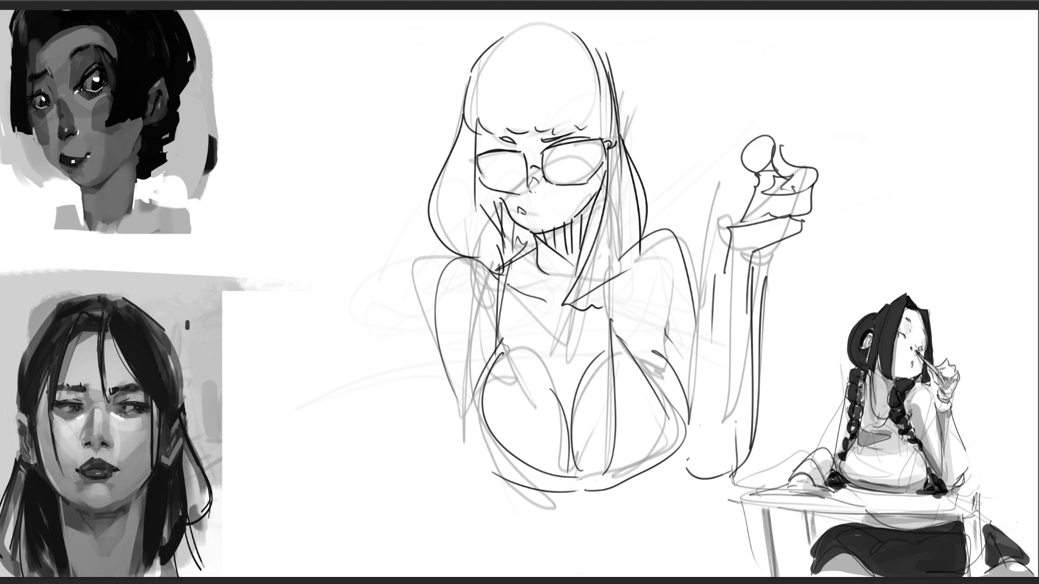
# Step: Erase the faint stray sketch strokes across the chest
pyautogui.moveTo(527, 316)
pyautogui.mouseDown()
pyautogui.moveTo(585, 332)
pyautogui.moveTo(552, 336)
pyautogui.mouseUp()
pyautogui.moveTo(532, 399); pyautogui.dragTo(531, 414)
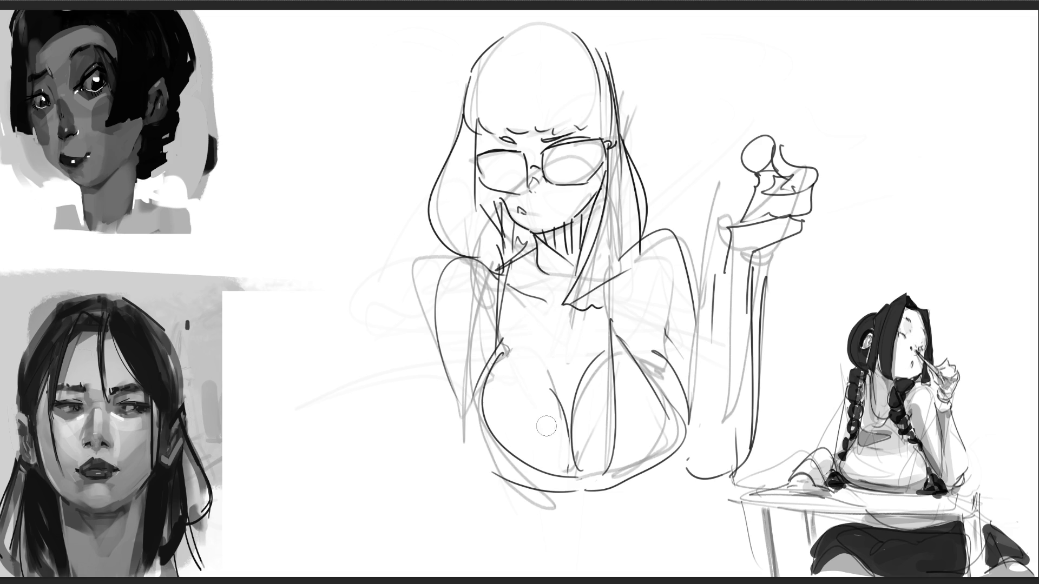
pyautogui.moveTo(584, 385)
pyautogui.mouseDown()
pyautogui.moveTo(601, 401)
pyautogui.moveTo(606, 465)
pyautogui.moveTo(639, 374)
pyautogui.moveTo(675, 391)
pyautogui.moveTo(658, 406)
pyautogui.moveTo(663, 449)
pyautogui.moveTo(627, 469)
pyautogui.mouseUp()
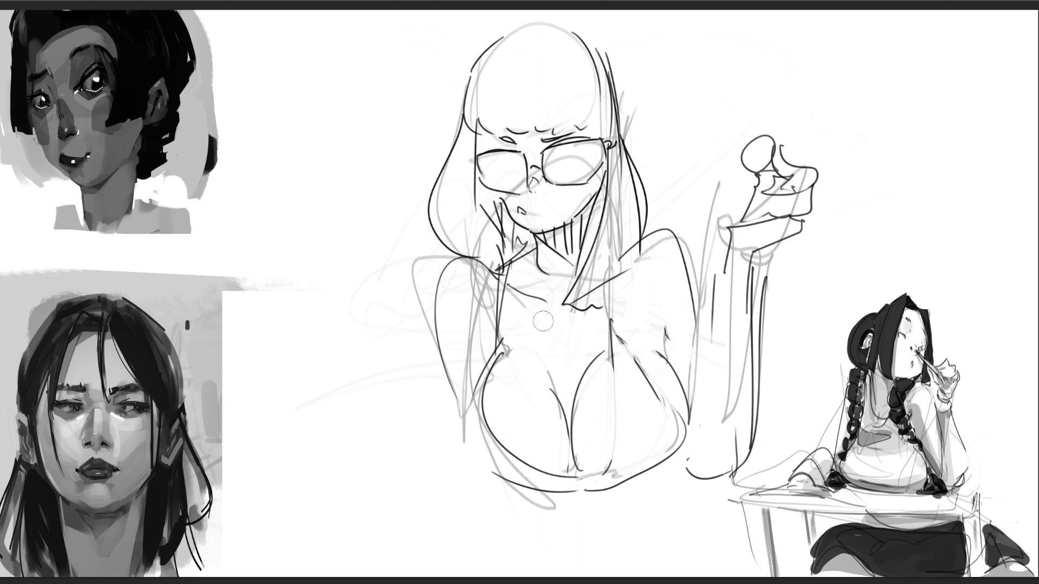
# Step: Erase stray left-arm strokes, fill the lenses solid black, and paint grey shadows under the torso and arm
pyautogui.moveTo(475, 285)
pyautogui.mouseDown()
pyautogui.moveTo(473, 379)
pyautogui.moveTo(493, 377)
pyautogui.mouseUp()
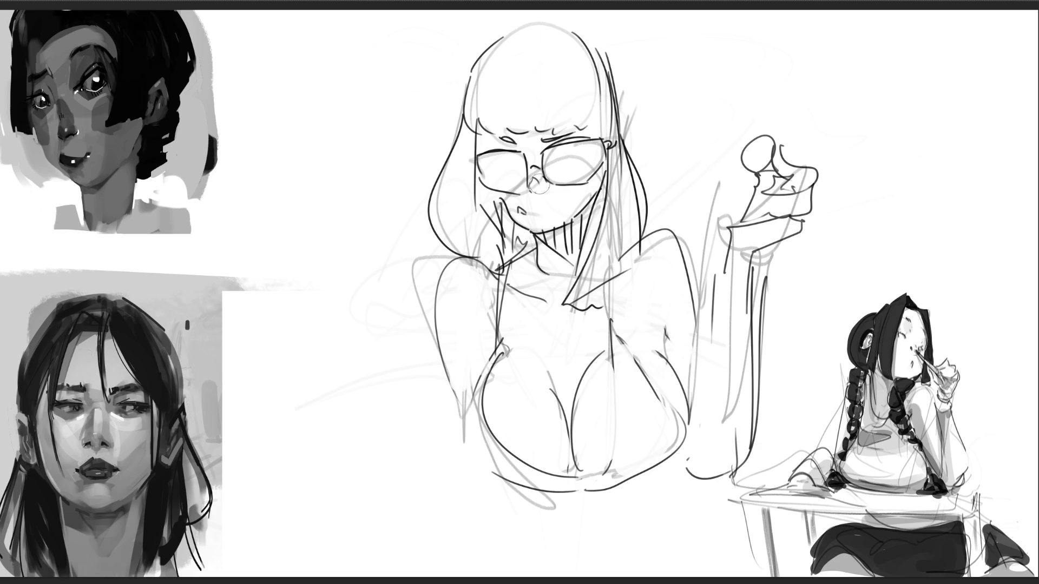
pyautogui.moveTo(487, 165)
pyautogui.mouseDown()
pyautogui.moveTo(516, 173)
pyautogui.moveTo(517, 187)
pyautogui.moveTo(562, 179)
pyautogui.moveTo(593, 152)
pyautogui.moveTo(597, 184)
pyautogui.mouseUp()
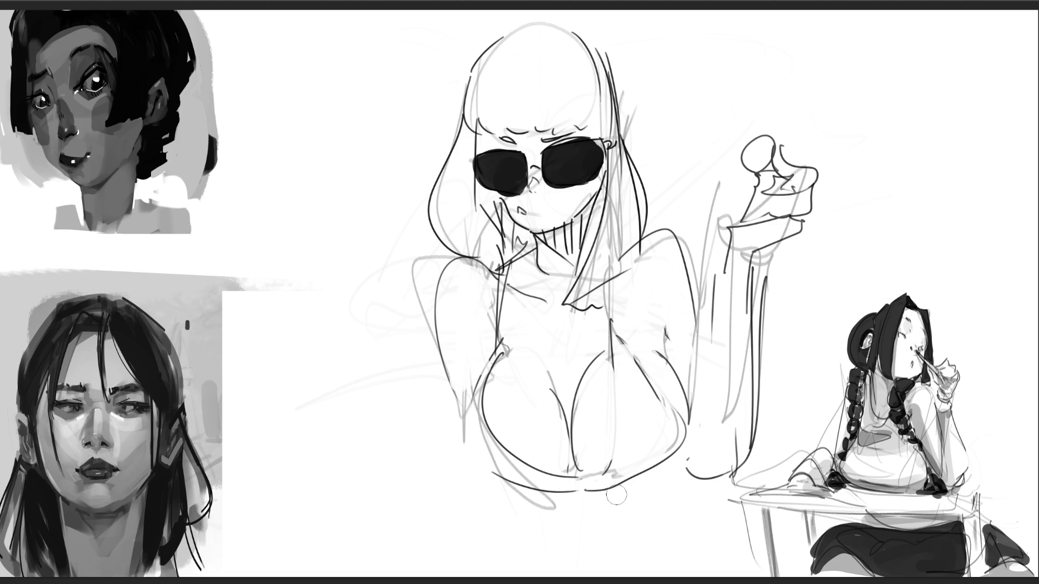
pyautogui.moveTo(621, 493); pyautogui.dragTo(677, 467)
pyautogui.moveTo(494, 490)
pyautogui.mouseDown()
pyautogui.moveTo(552, 493)
pyautogui.moveTo(568, 479)
pyautogui.mouseUp()
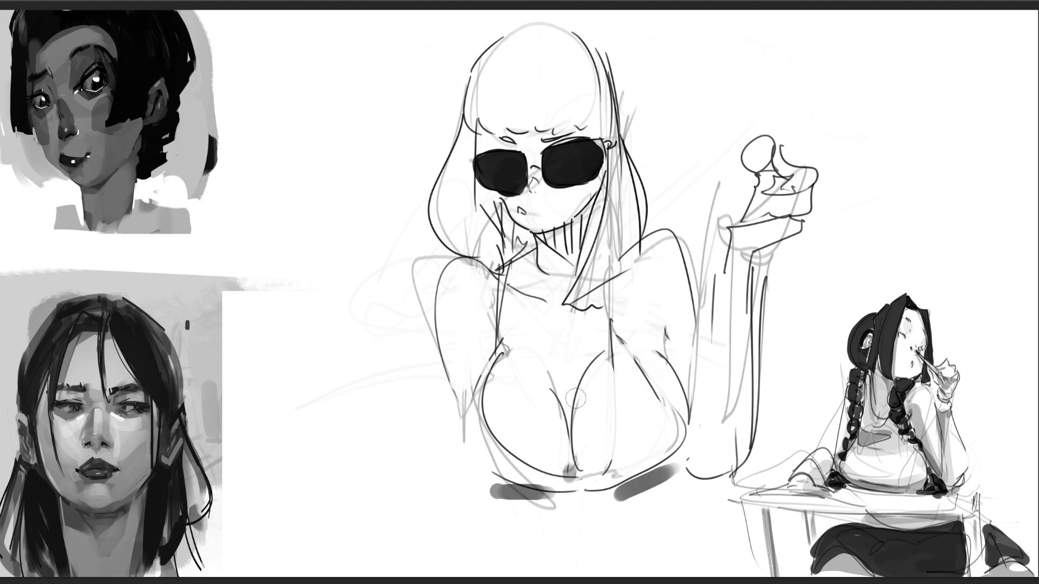
pyautogui.click(700, 426)
pyautogui.moveTo(685, 490); pyautogui.dragTo(743, 461)
# Step: Shade the raised arm, neck, collar and upper chest grey, and add a dark cleavage line
pyautogui.moveTo(748, 258); pyautogui.dragTo(771, 243)
pyautogui.moveTo(595, 209); pyautogui.dragTo(565, 246)
pyautogui.click(573, 264)
pyautogui.moveTo(506, 219); pyautogui.dragTo(541, 265)
pyautogui.moveTo(595, 206); pyautogui.dragTo(585, 259)
pyautogui.moveTo(489, 255)
pyautogui.mouseDown()
pyautogui.moveTo(498, 276)
pyautogui.moveTo(568, 282)
pyautogui.moveTo(640, 260)
pyautogui.mouseUp()
pyautogui.moveTo(533, 308)
pyautogui.mouseDown()
pyautogui.moveTo(494, 303)
pyautogui.moveTo(490, 348)
pyautogui.mouseUp()
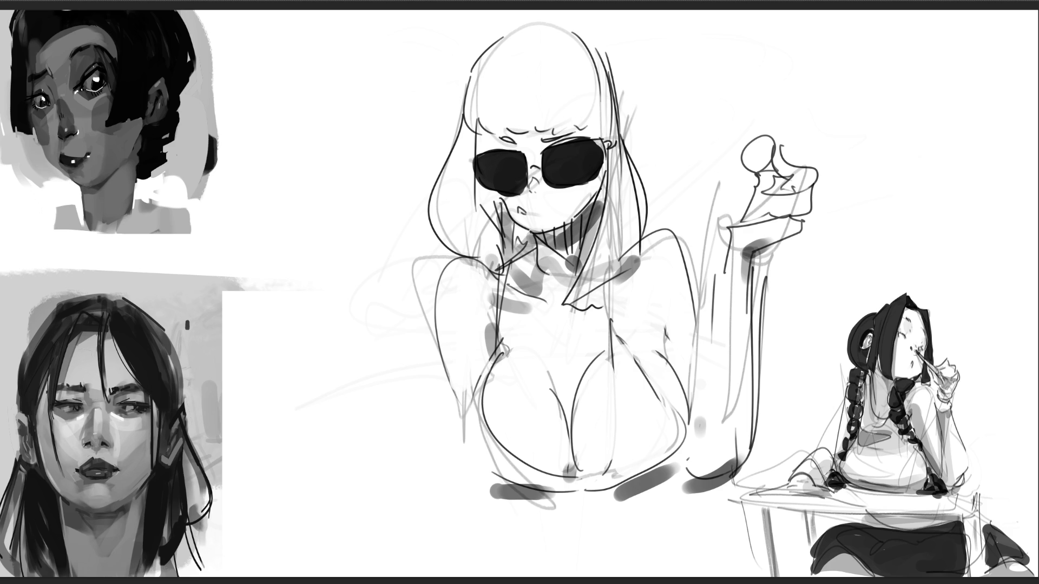
pyautogui.moveTo(588, 364)
pyautogui.mouseDown()
pyautogui.moveTo(567, 464)
pyautogui.moveTo(574, 439)
pyautogui.moveTo(578, 460)
pyautogui.mouseUp()
# Step: Soften the cleavage line and shade the forehead, under the sunglasses, and the neck, collar and chest
pyautogui.moveTo(544, 370)
pyautogui.mouseDown()
pyautogui.moveTo(557, 466)
pyautogui.moveTo(556, 425)
pyautogui.moveTo(557, 466)
pyautogui.moveTo(569, 473)
pyautogui.mouseUp()
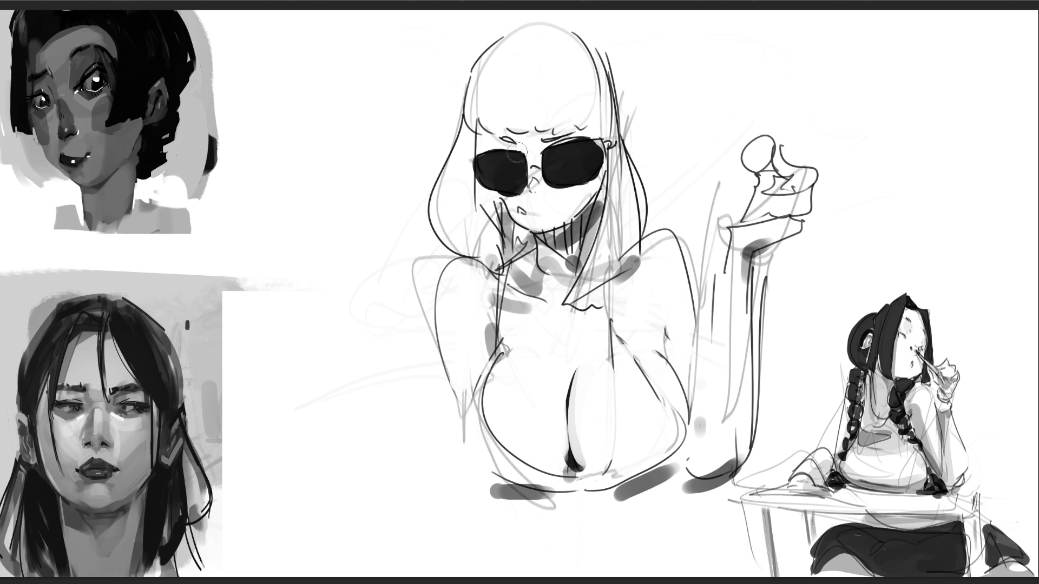
pyautogui.moveTo(487, 141); pyautogui.dragTo(598, 132)
pyautogui.moveTo(492, 195); pyautogui.dragTo(600, 189)
pyautogui.moveTo(493, 204)
pyautogui.mouseDown()
pyautogui.moveTo(514, 324)
pyautogui.moveTo(470, 362)
pyautogui.moveTo(574, 227)
pyautogui.moveTo(602, 220)
pyautogui.mouseUp()
pyautogui.moveTo(551, 320)
pyautogui.mouseDown()
pyautogui.moveTo(652, 254)
pyautogui.moveTo(617, 346)
pyautogui.mouseUp()
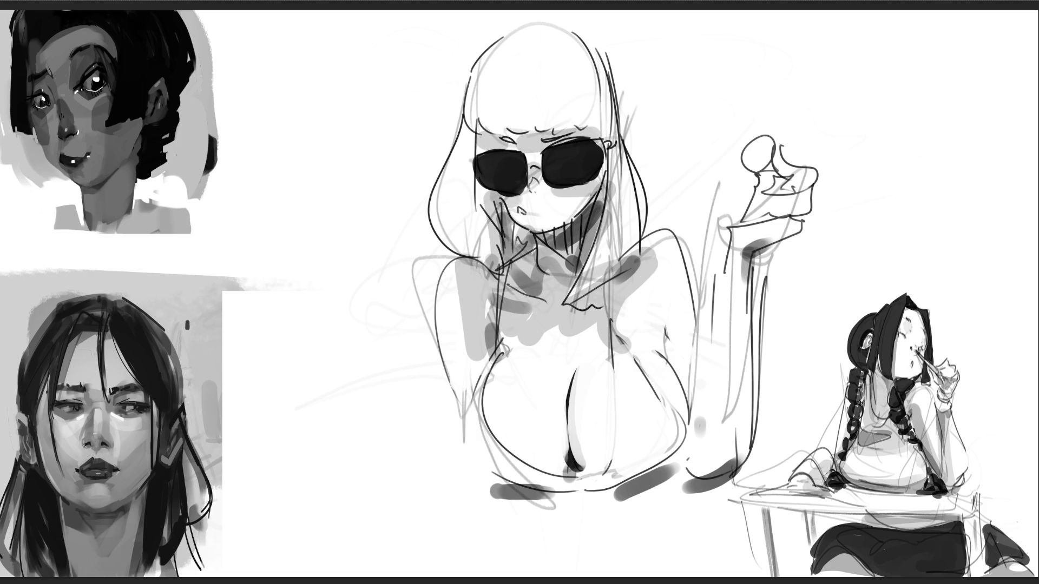
# Step: Shade the raised arm grey and paint a broad cast shadow band below the torso
pyautogui.moveTo(683, 322); pyautogui.dragTo(685, 401)
pyautogui.moveTo(727, 240)
pyautogui.mouseDown()
pyautogui.moveTo(713, 473)
pyautogui.moveTo(703, 368)
pyautogui.mouseUp()
pyautogui.moveTo(766, 214); pyautogui.dragTo(742, 363)
pyautogui.moveTo(455, 460); pyautogui.dragTo(620, 479)
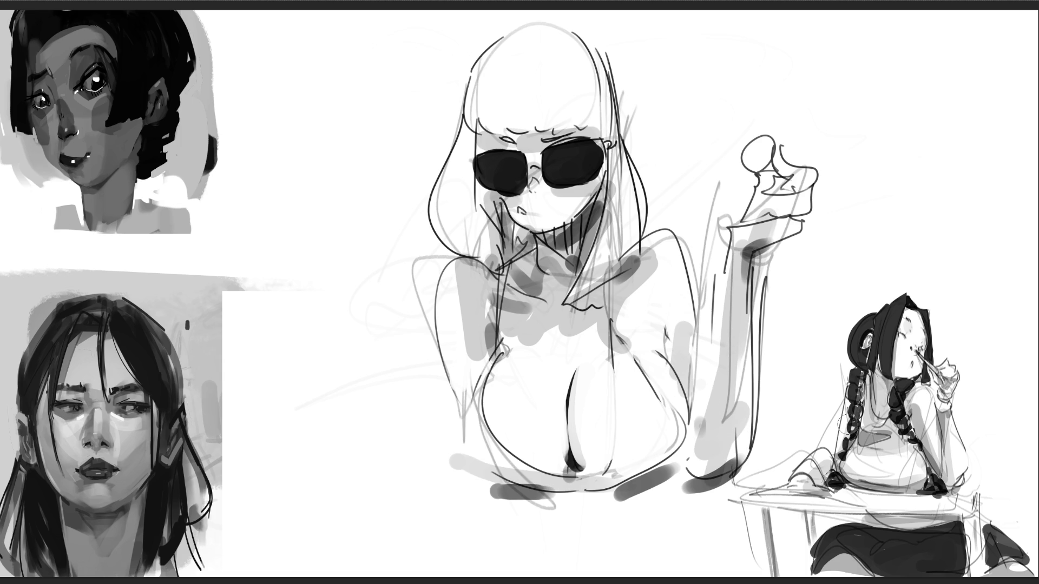
pyautogui.moveTo(446, 520)
pyautogui.mouseDown()
pyautogui.moveTo(611, 557)
pyautogui.moveTo(671, 558)
pyautogui.mouseUp()
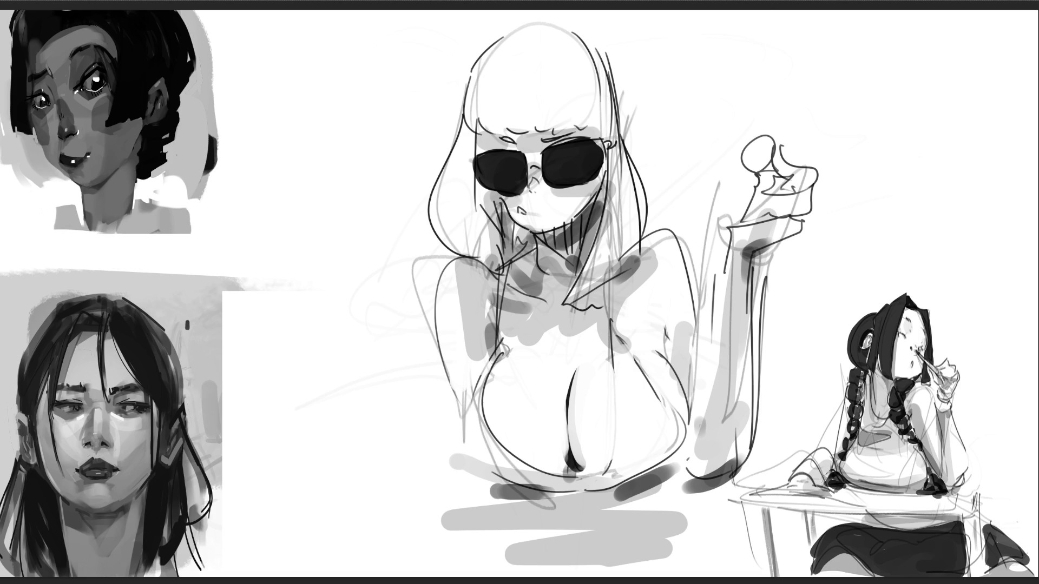
pyautogui.press('[')
pyautogui.press('[')
pyautogui.press('[')
# Step: Sketch two eyes at the top right with lids and a hatched iris
pyautogui.moveTo(732, 58); pyautogui.dragTo(764, 39)
pyautogui.moveTo(769, 38)
pyautogui.mouseDown()
pyautogui.moveTo(784, 59)
pyautogui.moveTo(760, 44)
pyautogui.mouseUp()
pyautogui.moveTo(755, 60); pyautogui.dragTo(773, 50)
pyautogui.moveTo(769, 62); pyautogui.dragTo(777, 55)
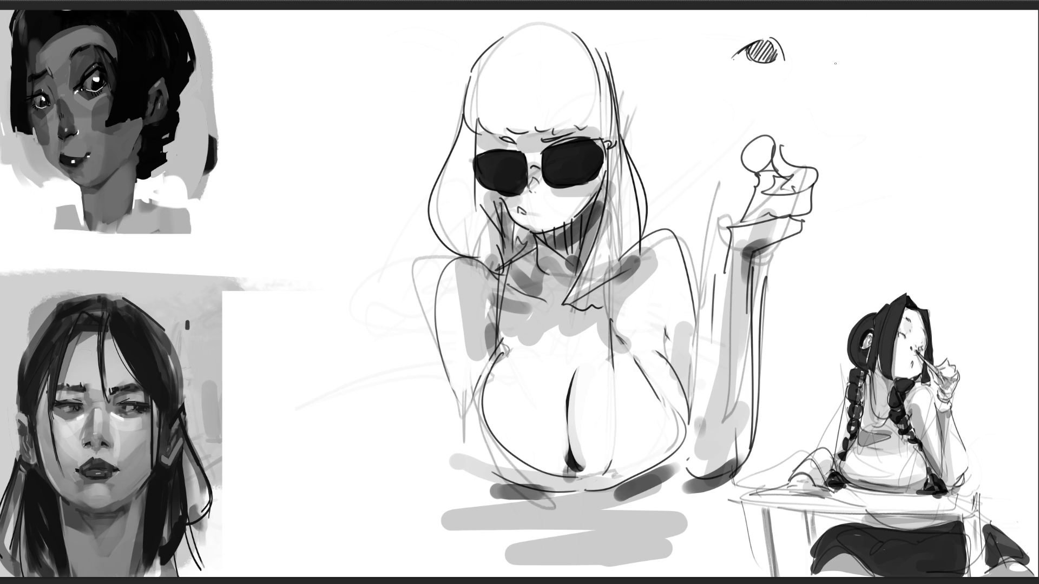
pyautogui.moveTo(826, 62)
pyautogui.mouseDown()
pyautogui.moveTo(866, 42)
pyautogui.moveTo(892, 68)
pyautogui.mouseUp()
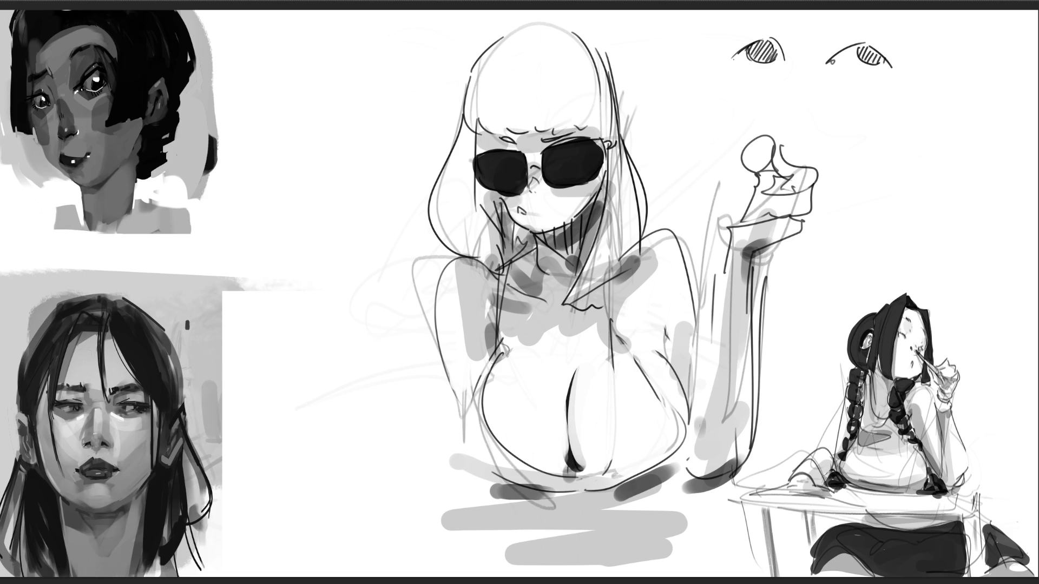
pyautogui.moveTo(846, 45); pyautogui.dragTo(893, 56)
pyautogui.moveTo(831, 64); pyautogui.dragTo(858, 89)
pyautogui.moveTo(843, 71)
pyautogui.mouseDown()
pyautogui.moveTo(886, 73)
pyautogui.moveTo(882, 86)
pyautogui.mouseUp()
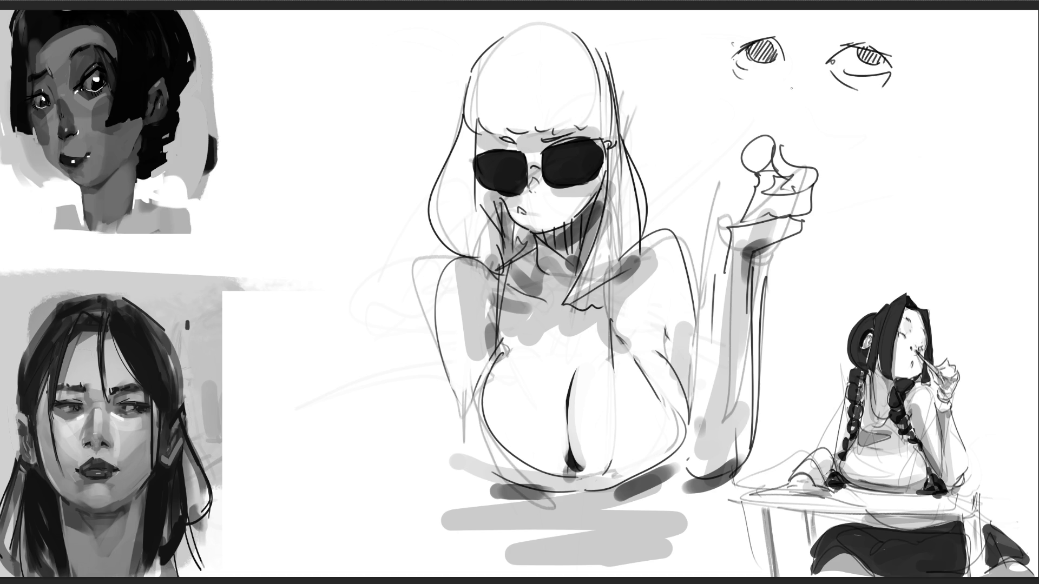
# Step: Add the new face's nose, both ears, left cheek line and jaw curve
pyautogui.moveTo(784, 89); pyautogui.dragTo(796, 91)
pyautogui.moveTo(929, 95)
pyautogui.mouseDown()
pyautogui.moveTo(952, 98)
pyautogui.moveTo(932, 113)
pyautogui.mouseUp()
pyautogui.moveTo(698, 71); pyautogui.dragTo(705, 59)
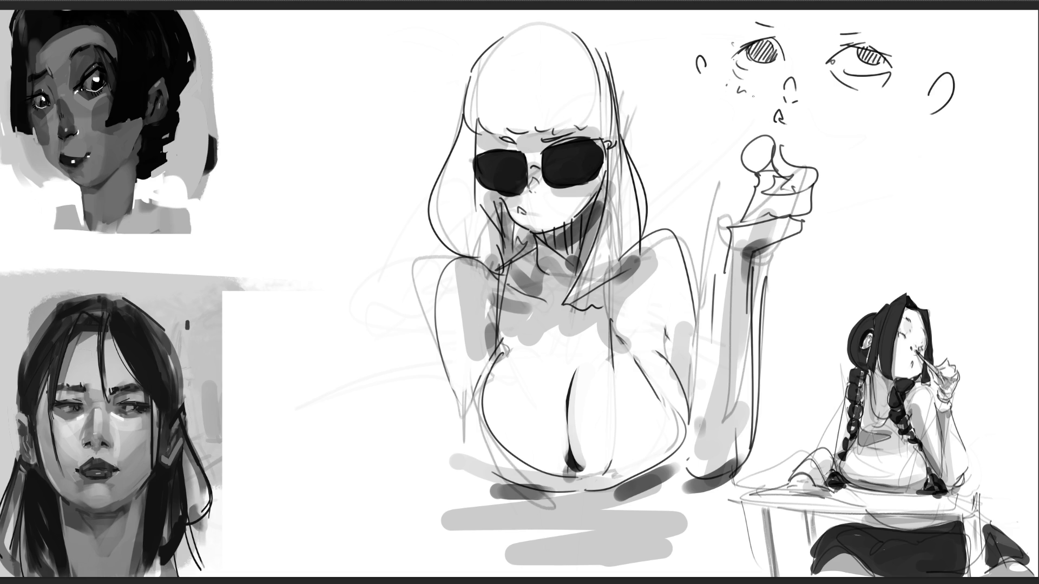
pyautogui.moveTo(719, 73); pyautogui.dragTo(742, 133)
pyautogui.moveTo(817, 154); pyautogui.dragTo(900, 142)
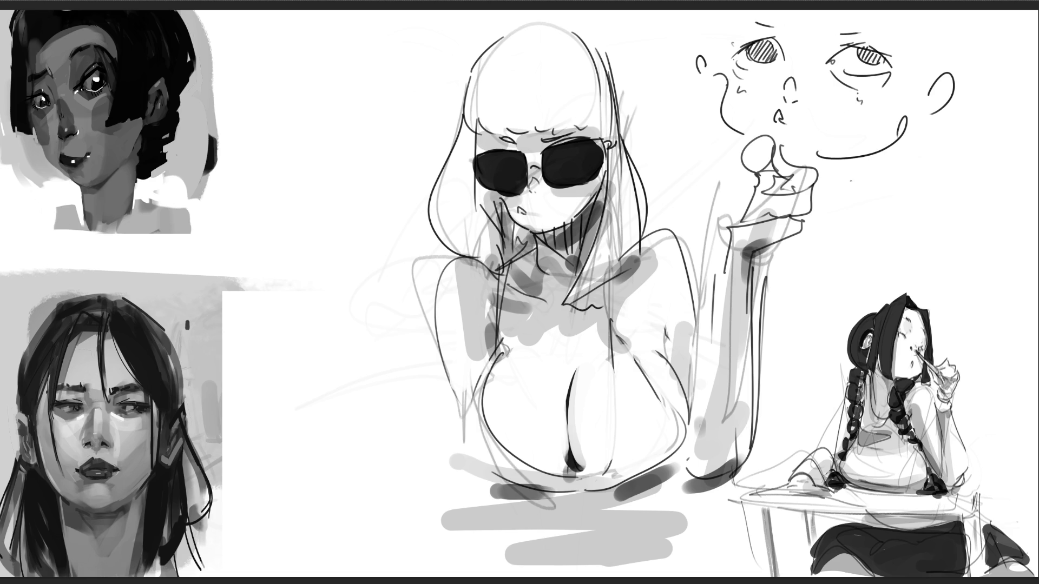
# Step: Fade the figure sketches to a pale grey underlay with a very large eraser
pyautogui.press(']')
pyautogui.press(']')
pyautogui.press(']')
pyautogui.press(']')
pyautogui.press(']')
pyautogui.press(']')
pyautogui.moveTo(592, 255)
pyautogui.mouseDown()
pyautogui.moveTo(585, 313)
pyautogui.moveTo(610, 273)
pyautogui.moveTo(515, 266)
pyautogui.moveTo(747, 123)
pyautogui.moveTo(403, 381)
pyautogui.mouseUp()
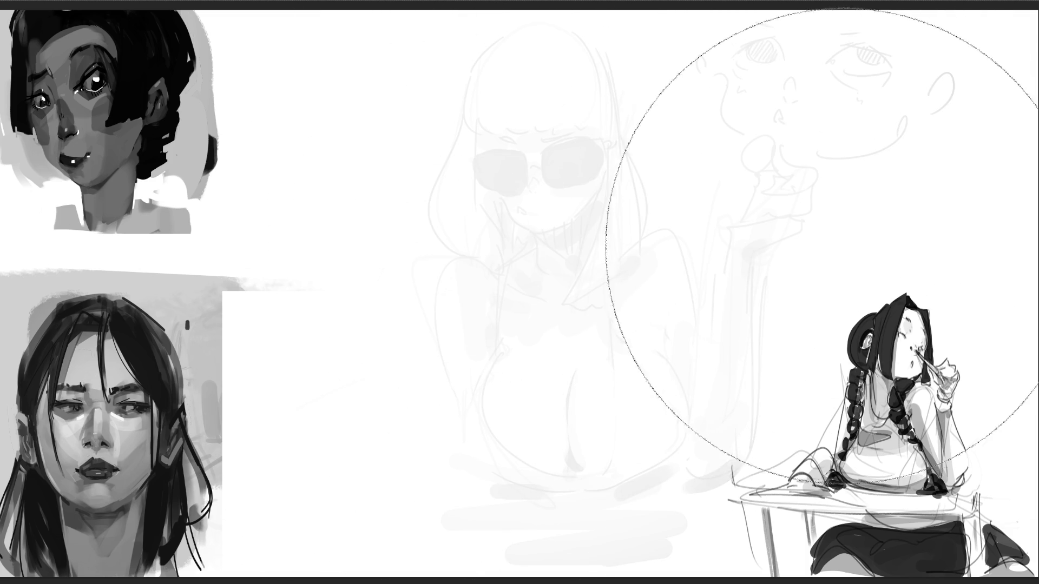
pyautogui.press('[')
pyautogui.press('[')
pyautogui.press('[')
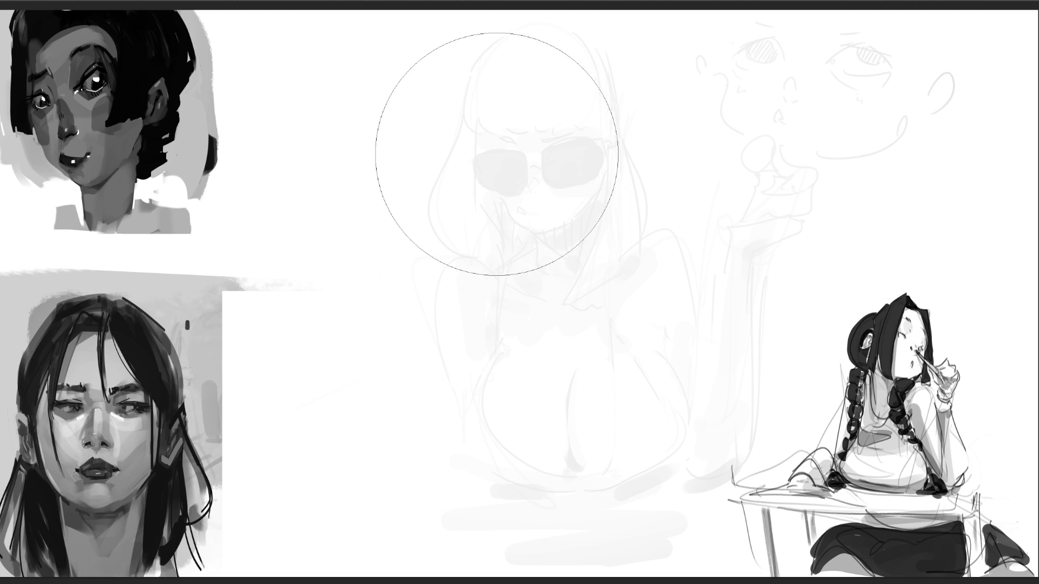
# Step: Block in the gesture figure's head and lower head area with broad grey strokes
pyautogui.press('[')
pyautogui.press('[')
pyautogui.press('[')
pyautogui.press('[')
pyautogui.click(494, 60)
pyautogui.moveTo(478, 99); pyautogui.dragTo(522, 41)
pyautogui.click(514, 111)
pyautogui.moveTo(528, 81); pyautogui.dragTo(496, 117)
pyautogui.moveTo(555, 57); pyautogui.dragTo(547, 89)
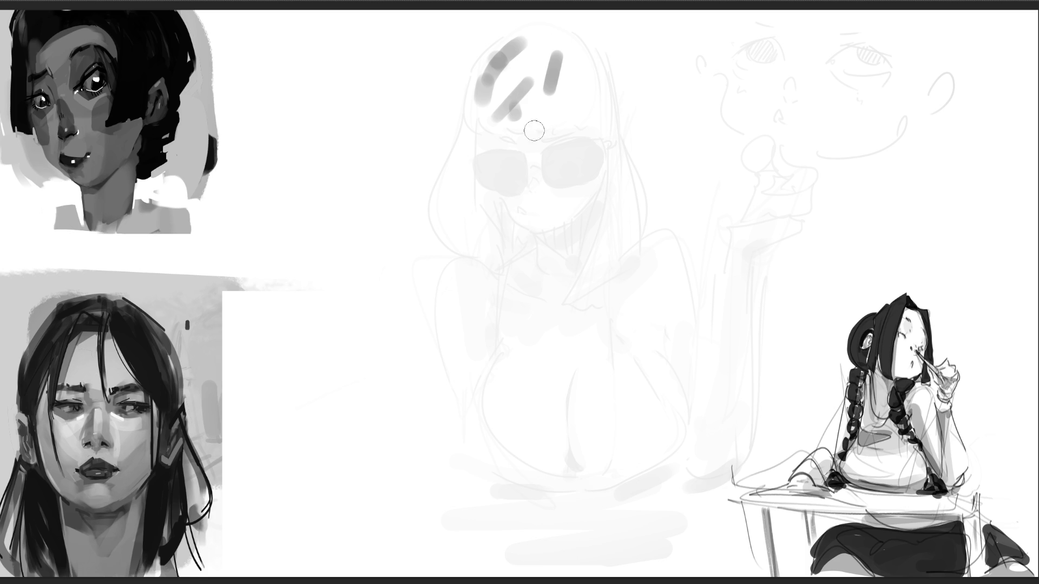
pyautogui.moveTo(533, 127); pyautogui.dragTo(474, 184)
pyautogui.moveTo(579, 54)
pyautogui.mouseDown()
pyautogui.moveTo(563, 70)
pyautogui.moveTo(561, 184)
pyautogui.mouseUp()
pyautogui.moveTo(545, 219)
pyautogui.mouseDown()
pyautogui.moveTo(497, 216)
pyautogui.moveTo(528, 246)
pyautogui.moveTo(460, 317)
pyautogui.moveTo(584, 221)
pyautogui.moveTo(460, 314)
pyautogui.moveTo(616, 279)
pyautogui.mouseUp()
pyautogui.moveTo(684, 221); pyautogui.dragTo(622, 285)
pyautogui.moveTo(582, 300); pyautogui.dragTo(519, 319)
pyautogui.moveTo(487, 246)
pyautogui.mouseDown()
pyautogui.moveTo(398, 243)
pyautogui.moveTo(404, 319)
pyautogui.mouseUp()
# Step: Rough in the body, with dark strokes for the torso and legs and a ground line at the bottom
pyautogui.moveTo(468, 281); pyautogui.dragTo(422, 325)
pyautogui.moveTo(476, 303); pyautogui.dragTo(412, 470)
pyautogui.moveTo(460, 347); pyautogui.dragTo(563, 257)
pyautogui.moveTo(398, 395); pyautogui.dragTo(487, 287)
pyautogui.moveTo(601, 276)
pyautogui.mouseDown()
pyautogui.moveTo(577, 322)
pyautogui.moveTo(397, 398)
pyautogui.mouseUp()
pyautogui.moveTo(401, 401); pyautogui.dragTo(428, 444)
pyautogui.moveTo(524, 373); pyautogui.dragTo(513, 433)
pyautogui.moveTo(537, 303); pyautogui.dragTo(552, 552)
pyautogui.moveTo(590, 265); pyautogui.dragTo(602, 490)
pyautogui.moveTo(620, 525); pyautogui.dragTo(644, 544)
pyautogui.moveTo(414, 536); pyautogui.dragTo(633, 557)
# Step: Add diagonal limbs toward the upper right and head accents, then lighten the strokes to mid-grey
pyautogui.moveTo(555, 547); pyautogui.dragTo(600, 489)
pyautogui.moveTo(628, 527)
pyautogui.mouseDown()
pyautogui.moveTo(663, 279)
pyautogui.moveTo(739, 179)
pyautogui.mouseUp()
pyautogui.moveTo(704, 201)
pyautogui.mouseDown()
pyautogui.moveTo(587, 281)
pyautogui.moveTo(736, 208)
pyautogui.mouseUp()
pyautogui.moveTo(736, 200)
pyautogui.mouseDown()
pyautogui.moveTo(715, 132)
pyautogui.moveTo(663, 281)
pyautogui.mouseUp()
pyautogui.moveTo(490, 127); pyautogui.dragTo(557, 73)
pyautogui.moveTo(600, 98); pyautogui.dragTo(528, 240)
pyautogui.moveTo(545, 190); pyautogui.dragTo(524, 254)
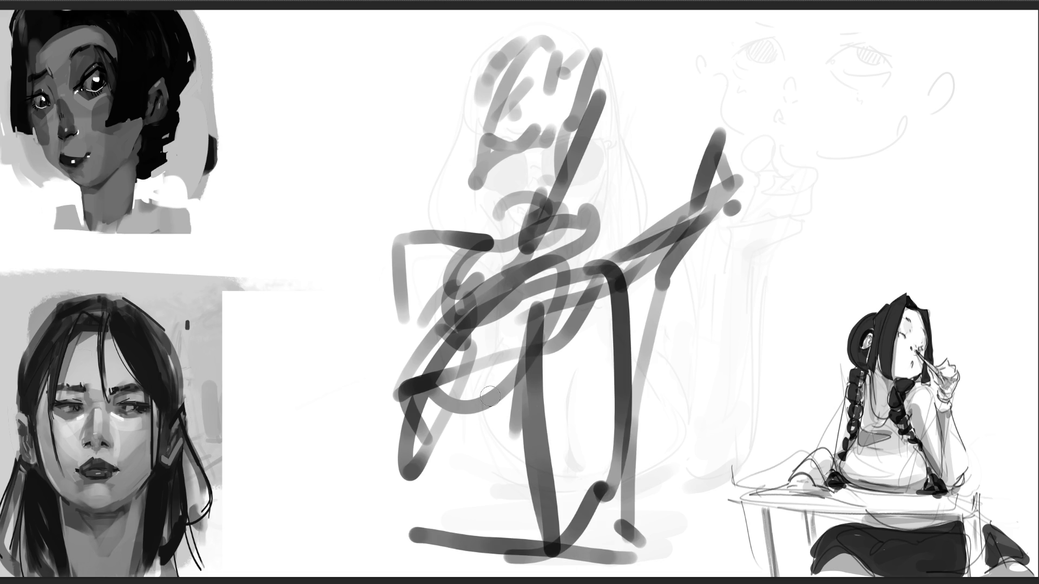
pyautogui.moveTo(765, 93); pyautogui.dragTo(487, 352)
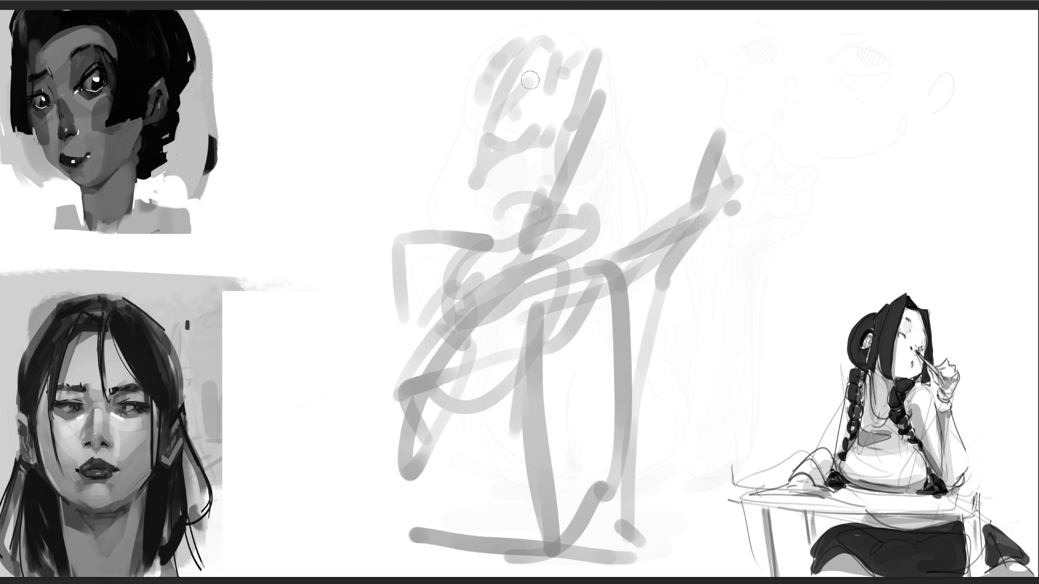
# Step: Ink the figure's head outline with hair bun, ear curl, jaw, chin and neck lines
pyautogui.moveTo(470, 81)
pyautogui.mouseDown()
pyautogui.moveTo(487, 108)
pyautogui.moveTo(536, 92)
pyautogui.moveTo(497, 39)
pyautogui.mouseUp()
pyautogui.moveTo(517, 33)
pyautogui.mouseDown()
pyautogui.moveTo(539, 73)
pyautogui.moveTo(552, 80)
pyautogui.moveTo(557, 59)
pyautogui.mouseUp()
pyautogui.moveTo(558, 78)
pyautogui.mouseDown()
pyautogui.moveTo(580, 71)
pyautogui.moveTo(595, 102)
pyautogui.mouseUp()
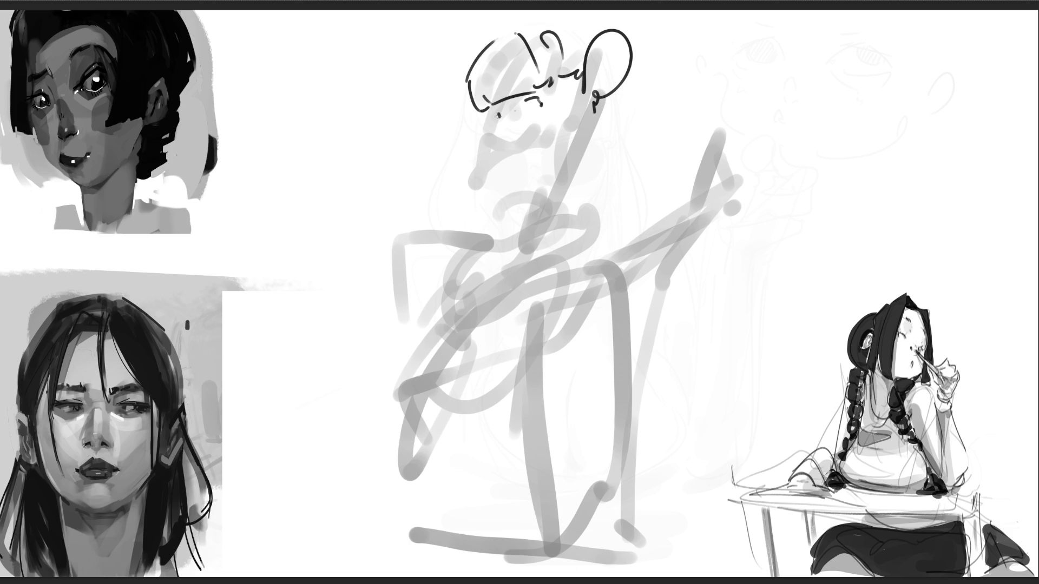
pyautogui.moveTo(491, 122)
pyautogui.mouseDown()
pyautogui.moveTo(511, 169)
pyautogui.moveTo(540, 156)
pyautogui.mouseUp()
pyautogui.moveTo(571, 107); pyautogui.dragTo(569, 131)
pyautogui.moveTo(556, 83); pyautogui.dragTo(567, 100)
pyautogui.moveTo(578, 142); pyautogui.dragTo(565, 159)
pyautogui.moveTo(570, 151); pyautogui.dragTo(523, 182)
pyautogui.moveTo(576, 133); pyautogui.dragTo(539, 202)
pyautogui.moveTo(544, 157); pyautogui.dragTo(526, 168)
pyautogui.moveTo(543, 162); pyautogui.dragTo(523, 187)
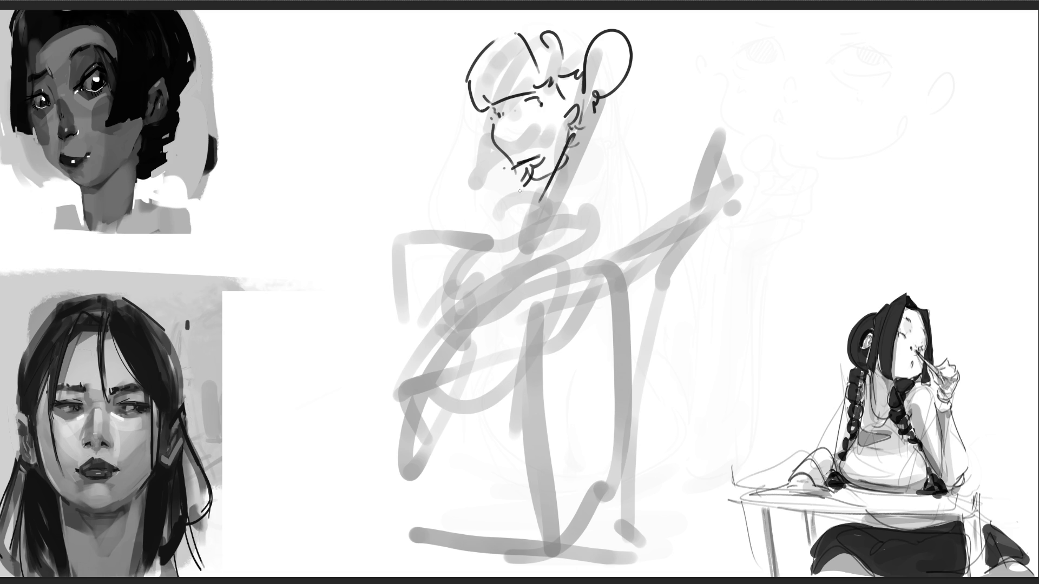
# Step: Draw the collar and shoulder shape below the neck
pyautogui.moveTo(499, 222)
pyautogui.mouseDown()
pyautogui.moveTo(574, 181)
pyautogui.moveTo(576, 215)
pyautogui.mouseUp()
pyautogui.moveTo(489, 202)
pyautogui.mouseDown()
pyautogui.moveTo(523, 216)
pyautogui.moveTo(484, 232)
pyautogui.mouseUp()
pyautogui.moveTo(484, 232)
pyautogui.mouseDown()
pyautogui.moveTo(577, 216)
pyautogui.moveTo(602, 223)
pyautogui.mouseUp()
pyautogui.moveTo(541, 233)
pyautogui.mouseDown()
pyautogui.moveTo(522, 253)
pyautogui.moveTo(563, 265)
pyautogui.moveTo(449, 293)
pyautogui.mouseUp()
# Step: Draw the crossed arms and outline the boxy torso and waist
pyautogui.moveTo(490, 231); pyautogui.dragTo(438, 269)
pyautogui.moveTo(506, 237)
pyautogui.mouseDown()
pyautogui.moveTo(469, 257)
pyautogui.moveTo(457, 287)
pyautogui.mouseUp()
pyautogui.moveTo(476, 286)
pyautogui.mouseDown()
pyautogui.moveTo(541, 252)
pyautogui.moveTo(454, 273)
pyautogui.moveTo(433, 342)
pyautogui.mouseUp()
pyautogui.moveTo(434, 341); pyautogui.dragTo(528, 281)
pyautogui.moveTo(580, 249); pyautogui.dragTo(589, 295)
pyautogui.moveTo(589, 295)
pyautogui.mouseDown()
pyautogui.moveTo(485, 333)
pyautogui.moveTo(493, 354)
pyautogui.mouseUp()
pyautogui.moveTo(567, 310); pyautogui.dragTo(563, 351)
# Step: Add the long robe lines, sleeve loop, leg lines and skirt outline with its bottom edge
pyautogui.moveTo(449, 377); pyautogui.dragTo(553, 377)
pyautogui.moveTo(487, 385); pyautogui.dragTo(504, 385)
pyautogui.moveTo(533, 384); pyautogui.dragTo(554, 386)
pyautogui.moveTo(559, 347); pyautogui.dragTo(567, 546)
pyautogui.moveTo(628, 279)
pyautogui.mouseDown()
pyautogui.moveTo(559, 352)
pyautogui.moveTo(649, 487)
pyautogui.mouseUp()
pyautogui.moveTo(557, 374); pyautogui.dragTo(647, 511)
pyautogui.moveTo(660, 388); pyautogui.dragTo(632, 479)
pyautogui.moveTo(574, 497); pyautogui.dragTo(598, 493)
pyautogui.moveTo(561, 398); pyautogui.dragTo(571, 539)
pyautogui.moveTo(422, 364); pyautogui.dragTo(467, 524)
pyautogui.moveTo(503, 522); pyautogui.dragTo(541, 524)
# Step: Add the raised arm line, right shoulder sweep and wide bow shape across the shoulders
pyautogui.moveTo(471, 229); pyautogui.dragTo(361, 318)
pyautogui.moveTo(436, 325)
pyautogui.mouseDown()
pyautogui.moveTo(387, 309)
pyautogui.moveTo(387, 377)
pyautogui.mouseUp()
pyautogui.moveTo(399, 380); pyautogui.dragTo(436, 372)
pyautogui.moveTo(600, 237)
pyautogui.mouseDown()
pyautogui.moveTo(662, 212)
pyautogui.moveTo(652, 330)
pyautogui.mouseUp()
pyautogui.moveTo(632, 237)
pyautogui.mouseDown()
pyautogui.moveTo(669, 385)
pyautogui.moveTo(704, 395)
pyautogui.moveTo(696, 173)
pyautogui.moveTo(731, 189)
pyautogui.mouseUp()
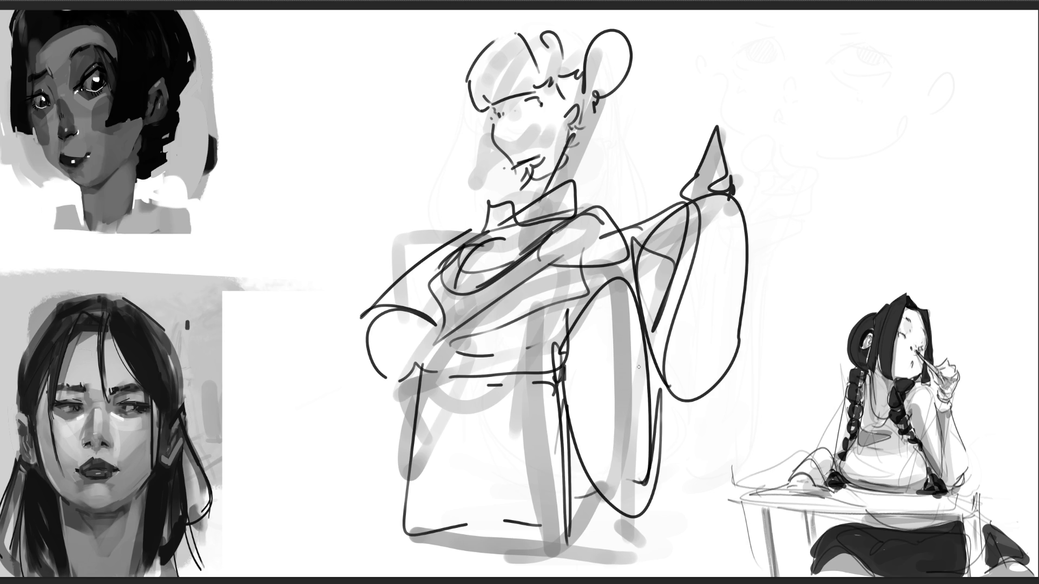
pyautogui.moveTo(474, 207)
pyautogui.mouseDown()
pyautogui.moveTo(660, 129)
pyautogui.moveTo(562, 218)
pyautogui.moveTo(414, 119)
pyautogui.moveTo(435, 233)
pyautogui.moveTo(350, 184)
pyautogui.moveTo(369, 347)
pyautogui.mouseUp()
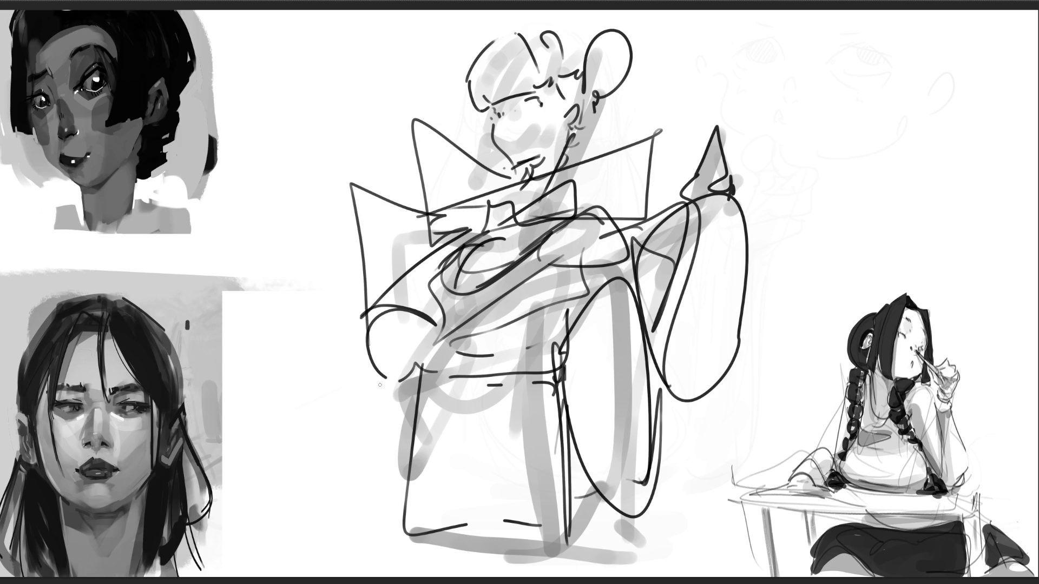
# Step: Fade the sketch to pale grey, mirror it horizontally, then move it left and slightly wider
pyautogui.press(']')
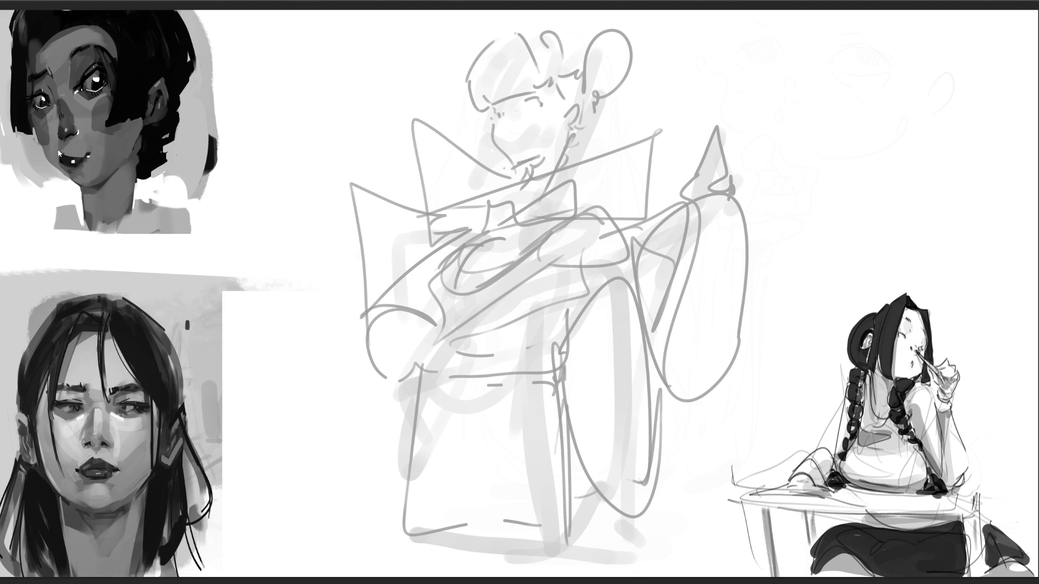
pyautogui.hotkey('ctrl', 'shift', 'h')
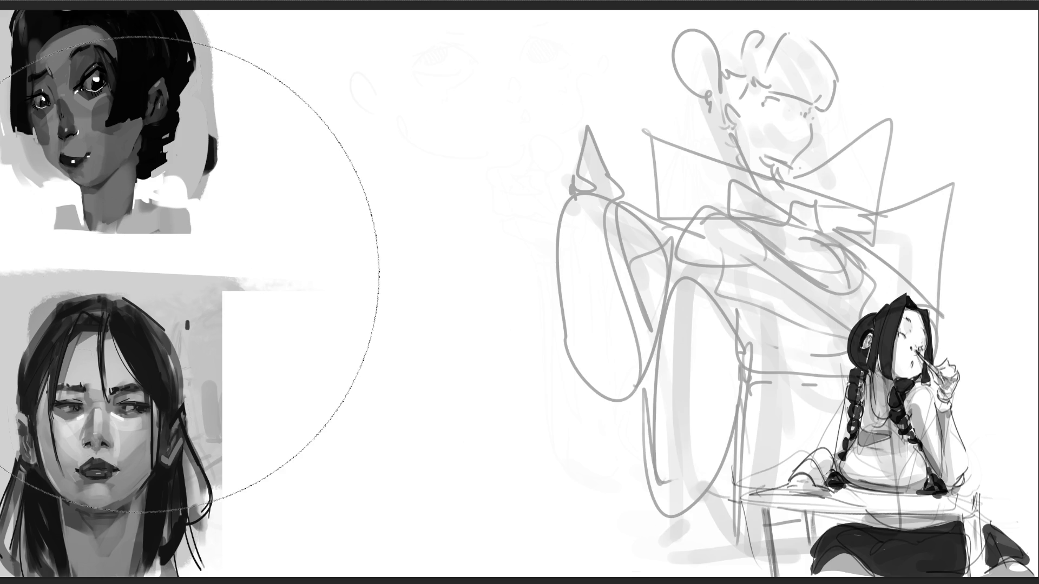
pyautogui.moveTo(891, 259); pyautogui.dragTo(640, 270)
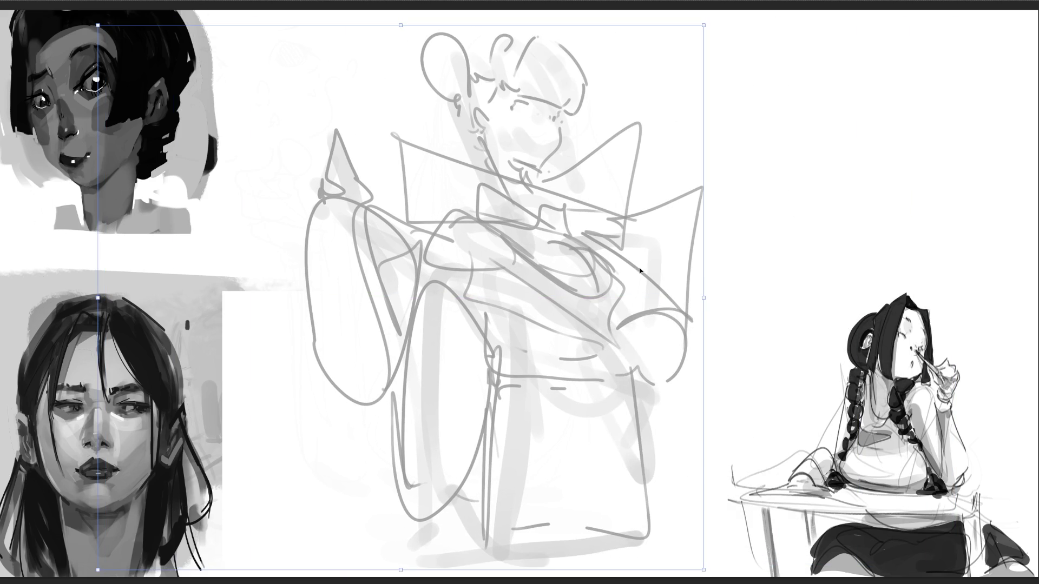
pyautogui.moveTo(703, 297); pyautogui.dragTo(742, 297)
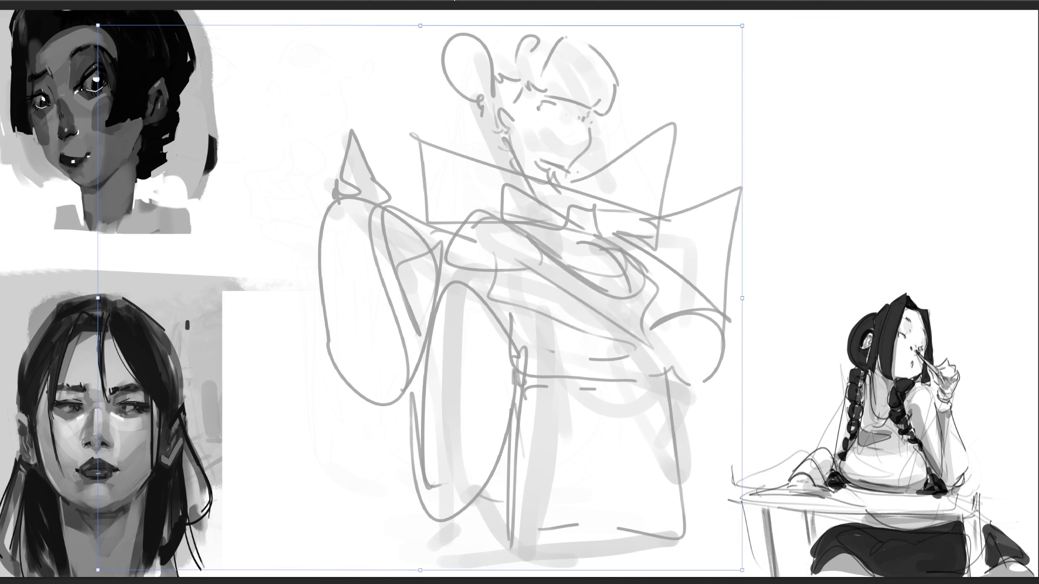
pyautogui.press('Return')
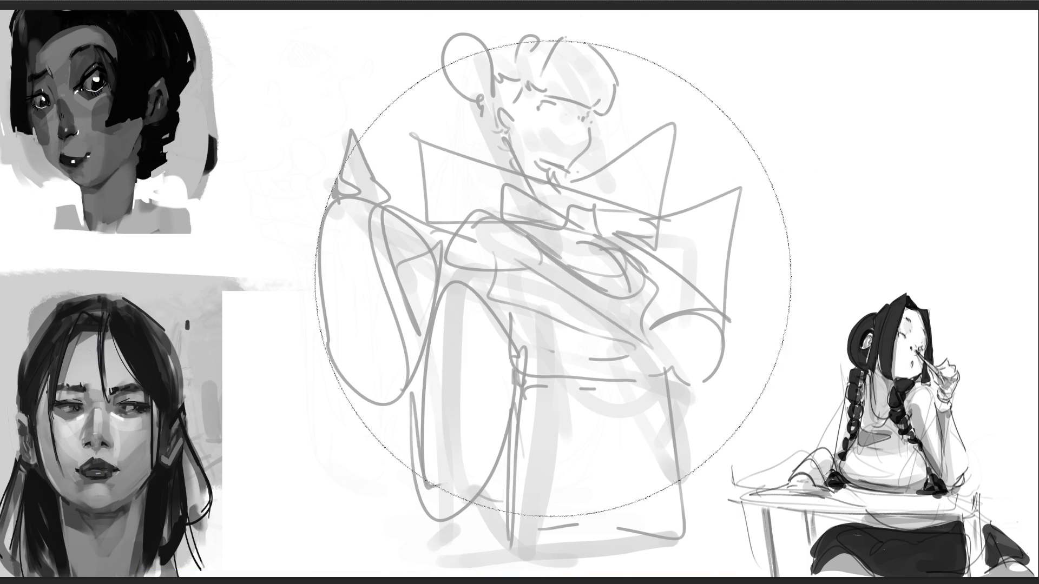
pyautogui.press('[')
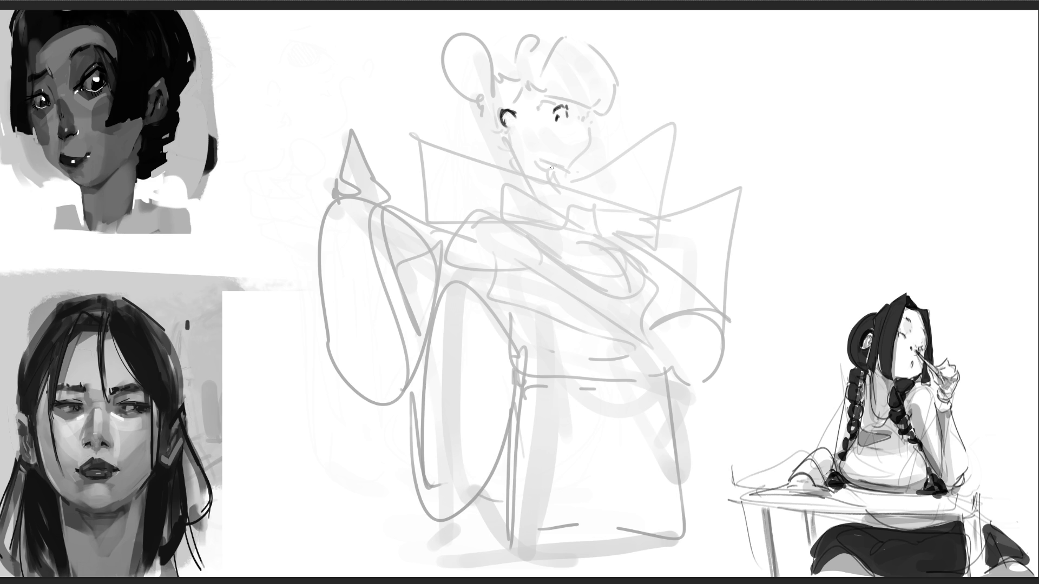
# Step: Ink the girl's hair with both buns, face-framing strands and ear curls
pyautogui.moveTo(529, 171); pyautogui.dragTo(556, 172)
pyautogui.moveTo(512, 71); pyautogui.dragTo(551, 29)
pyautogui.moveTo(568, 25); pyautogui.dragTo(601, 57)
pyautogui.moveTo(513, 70); pyautogui.dragTo(602, 86)
pyautogui.moveTo(604, 53); pyautogui.dragTo(601, 98)
pyautogui.moveTo(509, 45)
pyautogui.mouseDown()
pyautogui.moveTo(492, 64)
pyautogui.moveTo(483, 124)
pyautogui.mouseUp()
pyautogui.moveTo(513, 31); pyautogui.dragTo(462, 104)
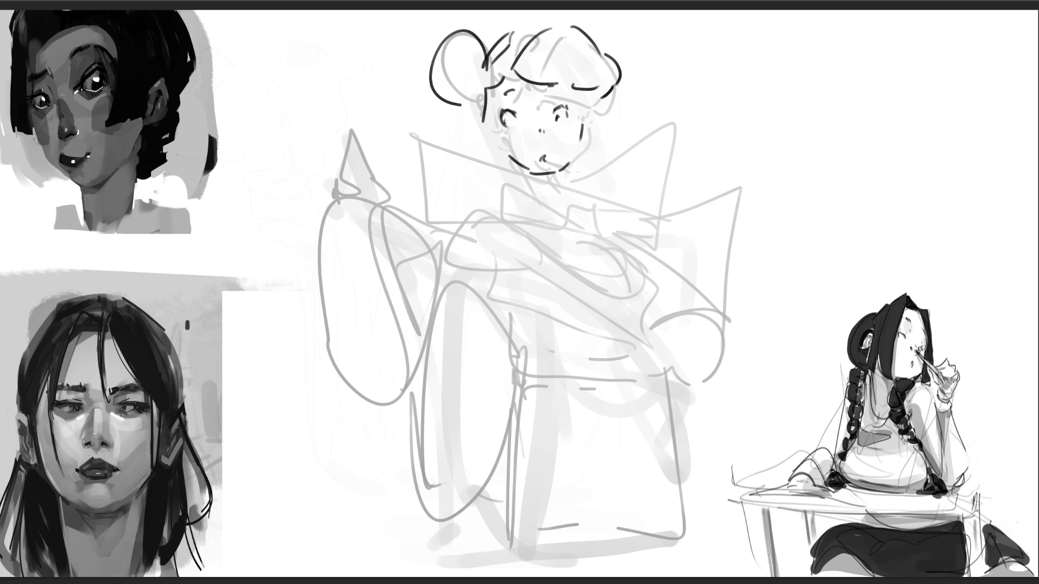
pyautogui.moveTo(607, 90)
pyautogui.mouseDown()
pyautogui.moveTo(603, 115)
pyautogui.moveTo(585, 116)
pyautogui.mouseUp()
pyautogui.moveTo(487, 92); pyautogui.dragTo(491, 149)
pyautogui.moveTo(580, 86); pyautogui.dragTo(593, 163)
pyautogui.moveTo(586, 115); pyautogui.dragTo(596, 165)
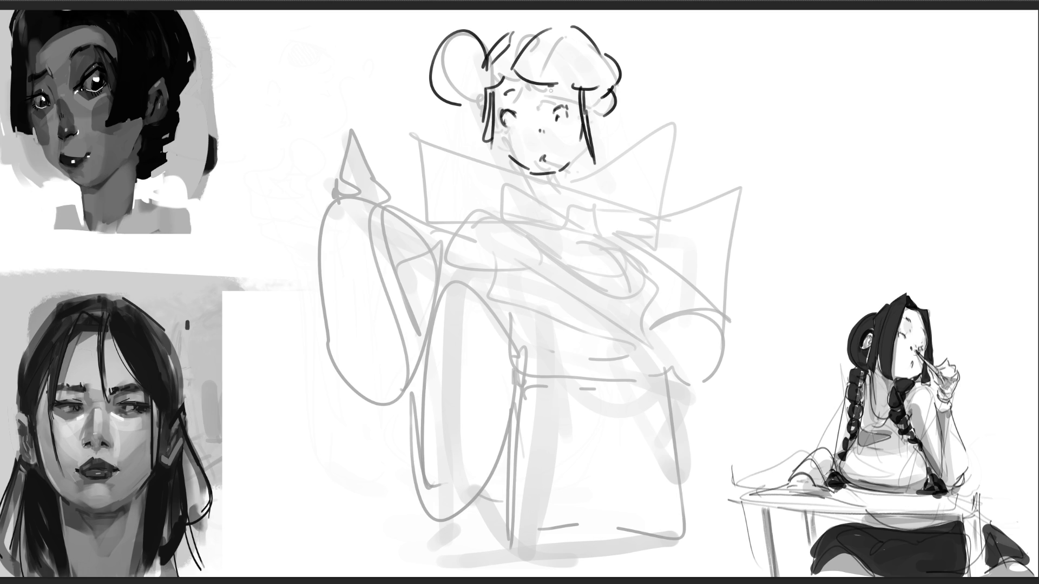
pyautogui.moveTo(482, 111); pyautogui.dragTo(479, 132)
pyautogui.moveTo(586, 111); pyautogui.dragTo(589, 128)
# Step: Draw the neck lines and the layered collar with its shoulder lines
pyautogui.moveTo(515, 162)
pyautogui.mouseDown()
pyautogui.moveTo(528, 196)
pyautogui.moveTo(555, 209)
pyautogui.moveTo(535, 186)
pyautogui.moveTo(548, 197)
pyautogui.mouseUp()
pyautogui.moveTo(552, 176)
pyautogui.mouseDown()
pyautogui.moveTo(549, 193)
pyautogui.moveTo(529, 183)
pyautogui.moveTo(544, 189)
pyautogui.mouseUp()
pyautogui.moveTo(541, 177); pyautogui.dragTo(551, 192)
pyautogui.moveTo(541, 154); pyautogui.dragTo(571, 186)
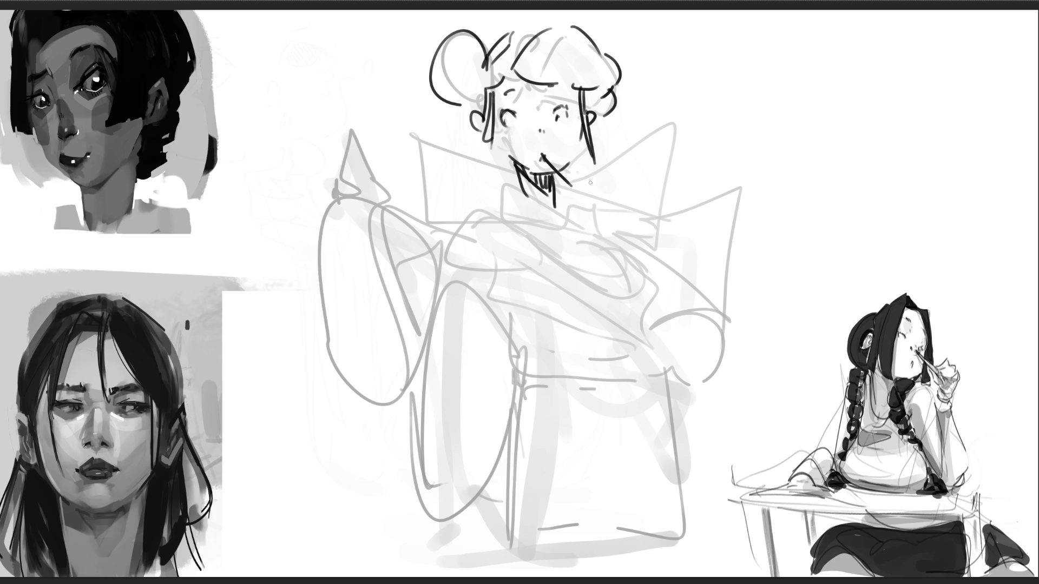
pyautogui.moveTo(509, 168)
pyautogui.mouseDown()
pyautogui.moveTo(499, 206)
pyautogui.moveTo(559, 209)
pyautogui.mouseUp()
pyautogui.moveTo(558, 208); pyautogui.dragTo(563, 233)
pyautogui.moveTo(572, 187)
pyautogui.mouseDown()
pyautogui.moveTo(565, 228)
pyautogui.moveTo(536, 228)
pyautogui.mouseUp()
pyautogui.moveTo(535, 227)
pyautogui.mouseDown()
pyautogui.moveTo(499, 208)
pyautogui.moveTo(449, 206)
pyautogui.moveTo(436, 218)
pyautogui.mouseUp()
pyautogui.moveTo(501, 201)
pyautogui.mouseDown()
pyautogui.moveTo(566, 230)
pyautogui.moveTo(612, 212)
pyautogui.mouseUp()
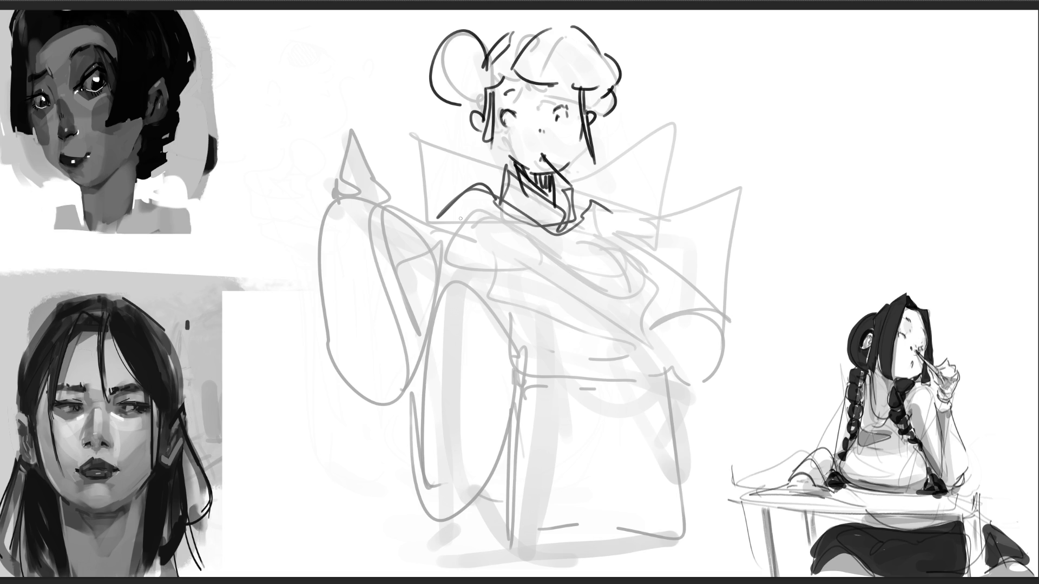
# Step: Outline the wide sleeves and right shoulder, and draw the sash across the waist
pyautogui.moveTo(382, 196)
pyautogui.mouseDown()
pyautogui.moveTo(404, 366)
pyautogui.moveTo(383, 388)
pyautogui.moveTo(430, 219)
pyautogui.moveTo(446, 270)
pyautogui.moveTo(492, 291)
pyautogui.mouseUp()
pyautogui.moveTo(602, 204)
pyautogui.mouseDown()
pyautogui.moveTo(639, 260)
pyautogui.moveTo(695, 252)
pyautogui.moveTo(704, 344)
pyautogui.mouseUp()
pyautogui.moveTo(717, 288); pyautogui.dragTo(722, 357)
pyautogui.moveTo(510, 228); pyautogui.dragTo(598, 255)
pyautogui.moveTo(547, 216)
pyautogui.mouseDown()
pyautogui.moveTo(606, 258)
pyautogui.moveTo(521, 308)
pyautogui.mouseUp()
pyautogui.moveTo(506, 302)
pyautogui.mouseDown()
pyautogui.moveTo(515, 333)
pyautogui.moveTo(558, 328)
pyautogui.mouseUp()
pyautogui.moveTo(627, 313)
pyautogui.mouseDown()
pyautogui.moveTo(597, 338)
pyautogui.moveTo(513, 339)
pyautogui.moveTo(646, 330)
pyautogui.mouseUp()
pyautogui.moveTo(646, 330)
pyautogui.mouseDown()
pyautogui.moveTo(657, 364)
pyautogui.moveTo(523, 380)
pyautogui.mouseUp()
pyautogui.moveTo(637, 365)
pyautogui.mouseDown()
pyautogui.moveTo(514, 342)
pyautogui.moveTo(428, 285)
pyautogui.moveTo(498, 334)
pyautogui.mouseUp()
# Step: Draw the hanging sleeve and the robe skirt with its folds and hem lines
pyautogui.moveTo(374, 407)
pyautogui.mouseDown()
pyautogui.moveTo(518, 369)
pyautogui.moveTo(445, 504)
pyautogui.mouseUp()
pyautogui.moveTo(515, 370)
pyautogui.mouseDown()
pyautogui.moveTo(507, 388)
pyautogui.moveTo(557, 560)
pyautogui.moveTo(638, 373)
pyautogui.mouseUp()
pyautogui.moveTo(609, 440); pyautogui.dragTo(549, 555)
pyautogui.moveTo(628, 378); pyautogui.dragTo(666, 541)
pyautogui.moveTo(667, 368); pyautogui.dragTo(712, 533)
pyautogui.moveTo(578, 498)
pyautogui.mouseDown()
pyautogui.moveTo(631, 533)
pyautogui.moveTo(660, 510)
pyautogui.mouseUp()
pyautogui.moveTo(628, 533)
pyautogui.mouseDown()
pyautogui.moveTo(522, 556)
pyautogui.moveTo(641, 563)
pyautogui.mouseUp()
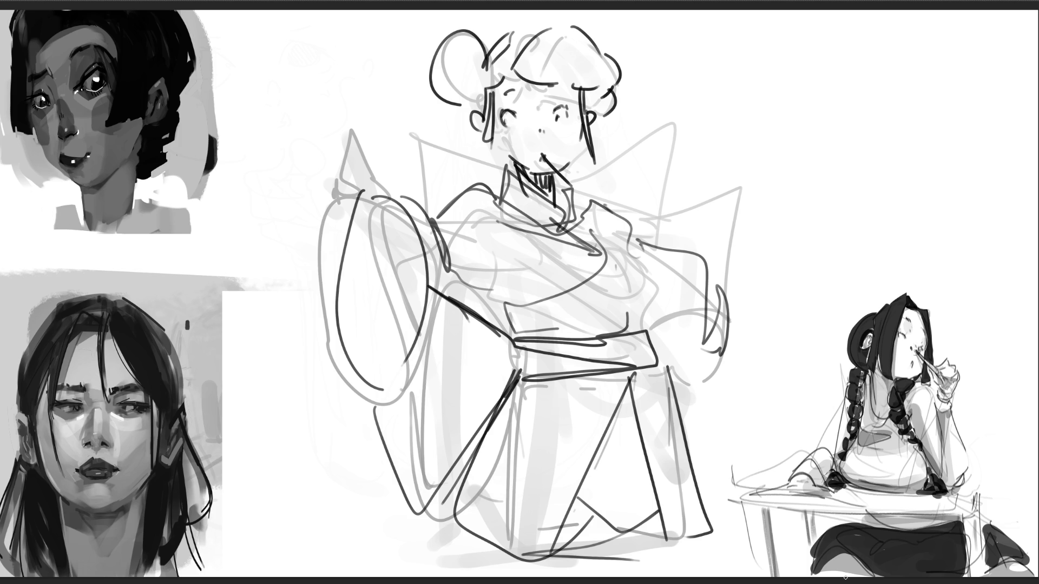
# Step: Add four diagonal hatch lines above the hair, then fade the finished linework to light grey
pyautogui.moveTo(501, 48); pyautogui.dragTo(535, 11)
pyautogui.moveTo(589, 46); pyautogui.dragTo(618, 10)
pyautogui.moveTo(610, 71); pyautogui.dragTo(674, 20)
pyautogui.moveTo(623, 106); pyautogui.dragTo(726, 28)
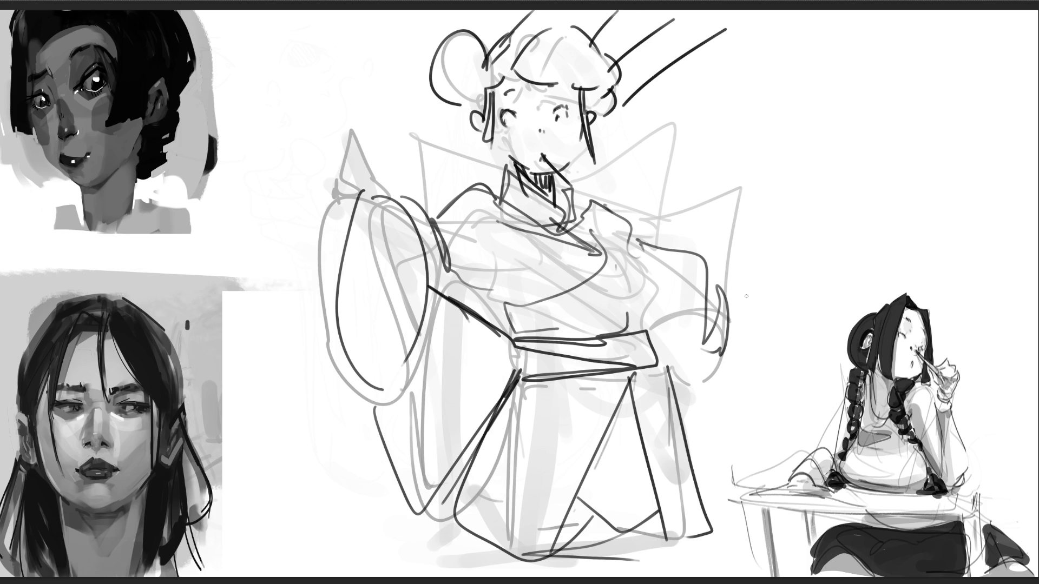
pyautogui.press('e')
pyautogui.moveTo(789, 243)
pyautogui.mouseDown()
pyautogui.moveTo(464, 220)
pyautogui.moveTo(406, 278)
pyautogui.moveTo(619, 406)
pyautogui.moveTo(382, 255)
pyautogui.moveTo(789, 209)
pyautogui.moveTo(533, 395)
pyautogui.moveTo(763, 437)
pyautogui.moveTo(721, 371)
pyautogui.mouseUp()
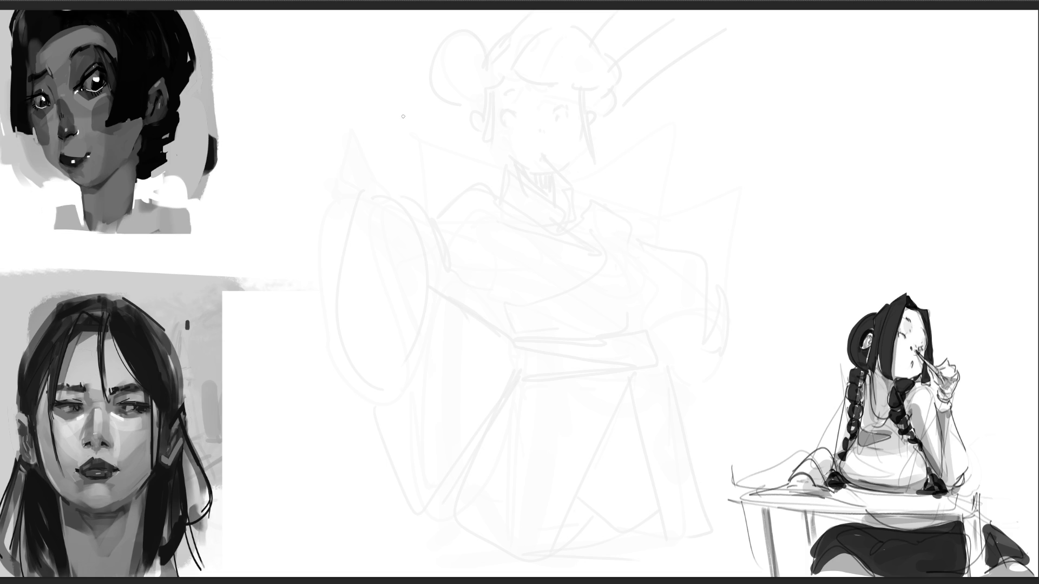
# Step: Sketch two apples with stems, round contours and bottom hooks
pyautogui.moveTo(410, 83)
pyautogui.mouseDown()
pyautogui.moveTo(403, 130)
pyautogui.moveTo(432, 64)
pyautogui.mouseUp()
pyautogui.moveTo(419, 119)
pyautogui.mouseDown()
pyautogui.moveTo(433, 63)
pyautogui.moveTo(428, 125)
pyautogui.moveTo(403, 127)
pyautogui.moveTo(315, 174)
pyautogui.moveTo(493, 122)
pyautogui.moveTo(528, 196)
pyautogui.moveTo(481, 238)
pyautogui.mouseUp()
pyautogui.moveTo(383, 113)
pyautogui.mouseDown()
pyautogui.moveTo(368, 361)
pyautogui.moveTo(504, 373)
pyautogui.moveTo(538, 180)
pyautogui.moveTo(516, 358)
pyautogui.mouseUp()
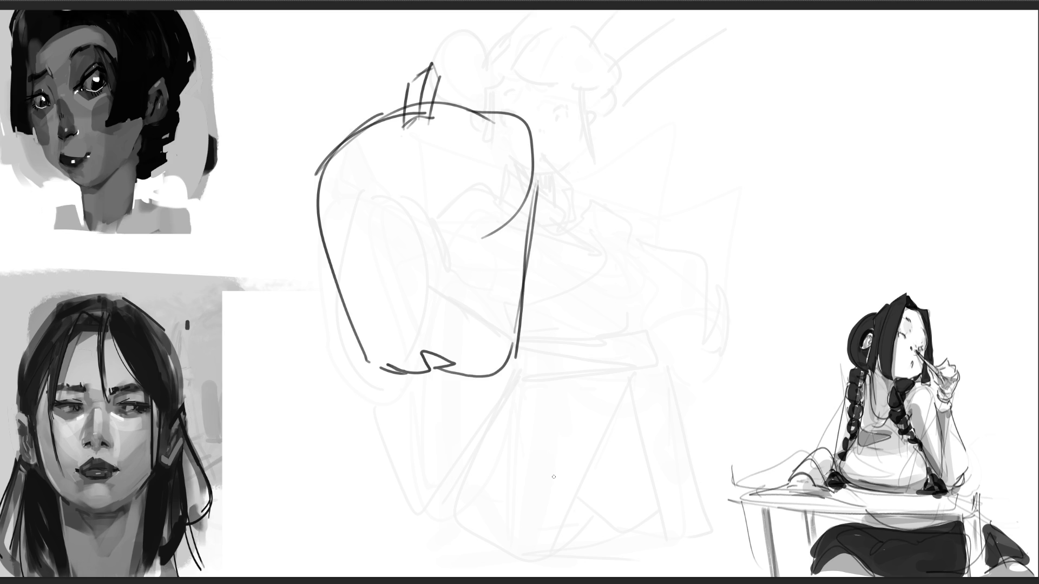
pyautogui.moveTo(616, 162)
pyautogui.mouseDown()
pyautogui.moveTo(623, 140)
pyautogui.moveTo(634, 208)
pyautogui.mouseUp()
pyautogui.moveTo(623, 140)
pyautogui.mouseDown()
pyautogui.moveTo(644, 183)
pyautogui.moveTo(642, 229)
pyautogui.mouseUp()
pyautogui.moveTo(625, 190)
pyautogui.mouseDown()
pyautogui.moveTo(624, 226)
pyautogui.moveTo(664, 192)
pyautogui.moveTo(647, 258)
pyautogui.moveTo(627, 238)
pyautogui.mouseUp()
pyautogui.moveTo(606, 167)
pyautogui.mouseDown()
pyautogui.moveTo(621, 329)
pyautogui.moveTo(679, 295)
pyautogui.mouseUp()
pyautogui.moveTo(664, 155)
pyautogui.mouseDown()
pyautogui.moveTo(701, 184)
pyautogui.moveTo(609, 347)
pyautogui.mouseUp()
pyautogui.moveTo(563, 274); pyautogui.dragTo(685, 374)
pyautogui.moveTo(712, 337); pyautogui.dragTo(680, 373)
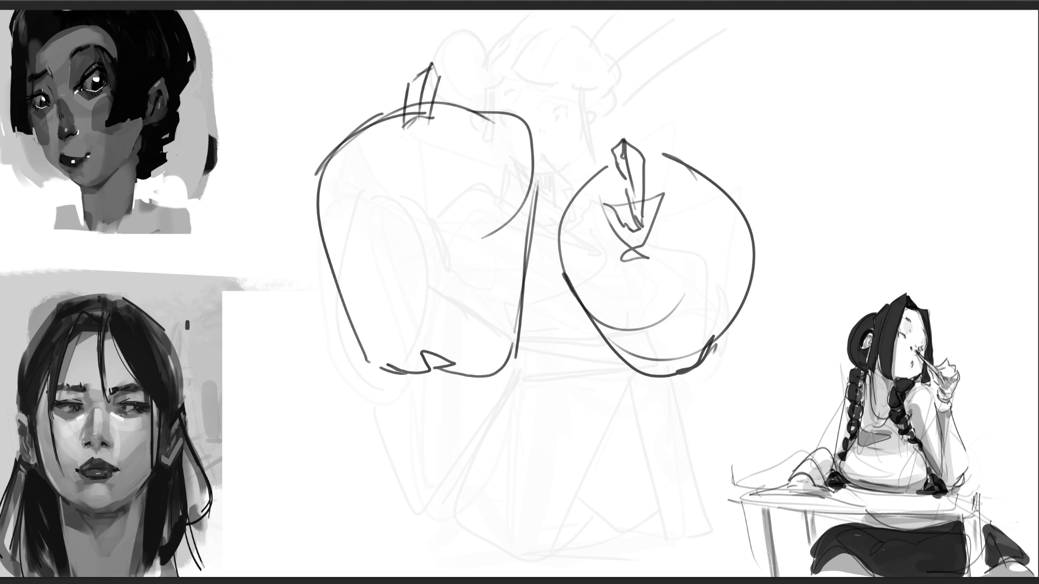
# Step: Sketch a profile head with jaw and neck, then select all and delete everything
pyautogui.moveTo(766, 38)
pyautogui.mouseDown()
pyautogui.moveTo(725, 106)
pyautogui.moveTo(753, 162)
pyautogui.moveTo(817, 216)
pyautogui.moveTo(867, 176)
pyautogui.mouseUp()
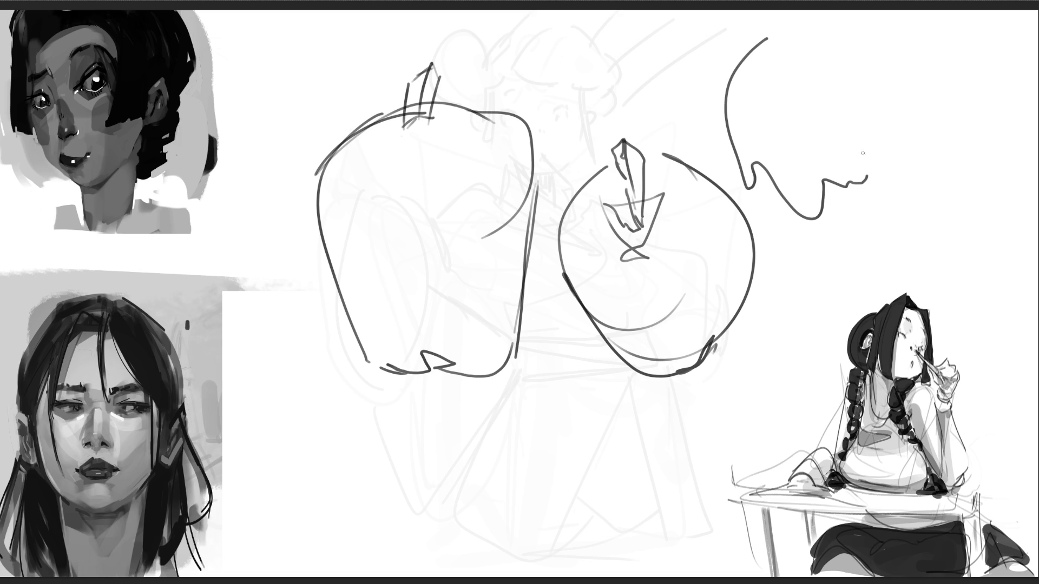
pyautogui.moveTo(771, 37)
pyautogui.mouseDown()
pyautogui.moveTo(922, 111)
pyautogui.moveTo(908, 172)
pyautogui.mouseUp()
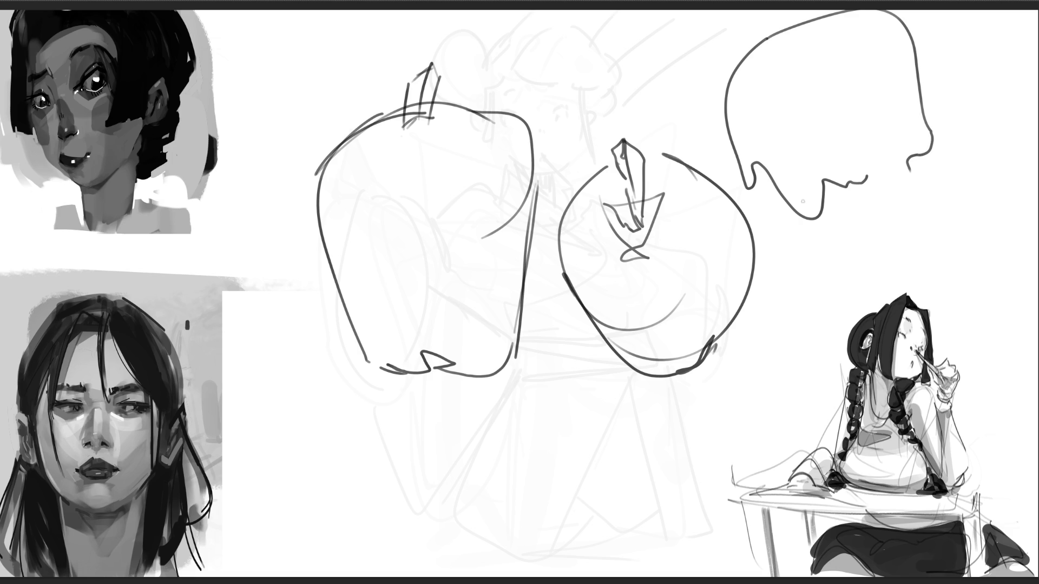
pyautogui.moveTo(759, 186)
pyautogui.mouseDown()
pyautogui.moveTo(855, 239)
pyautogui.moveTo(922, 184)
pyautogui.moveTo(863, 234)
pyautogui.moveTo(870, 295)
pyautogui.mouseUp()
pyautogui.moveTo(863, 238); pyautogui.dragTo(879, 298)
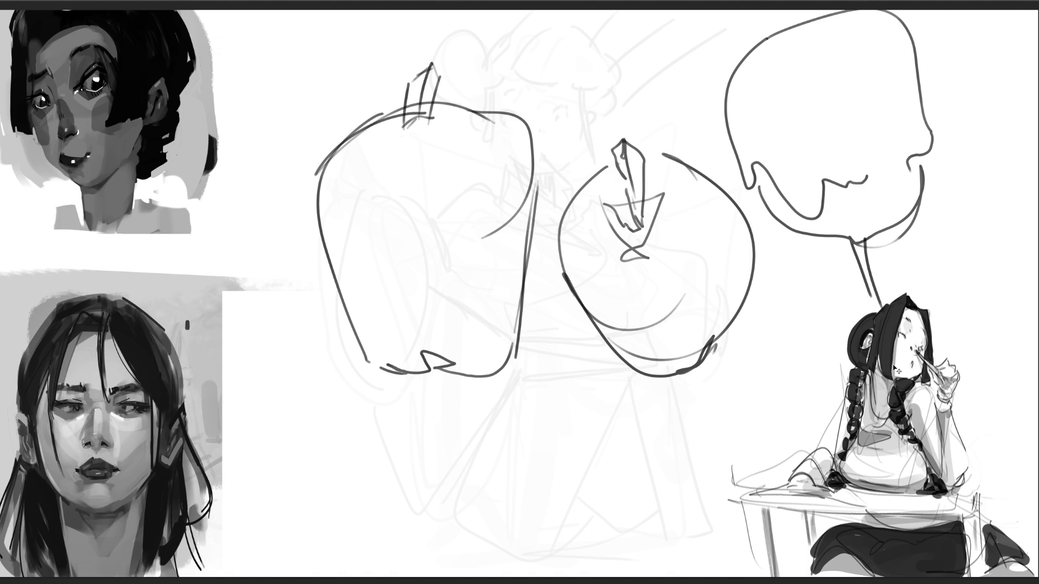
pyautogui.hotkey('ctrl', 'a')
pyautogui.press('Delete')
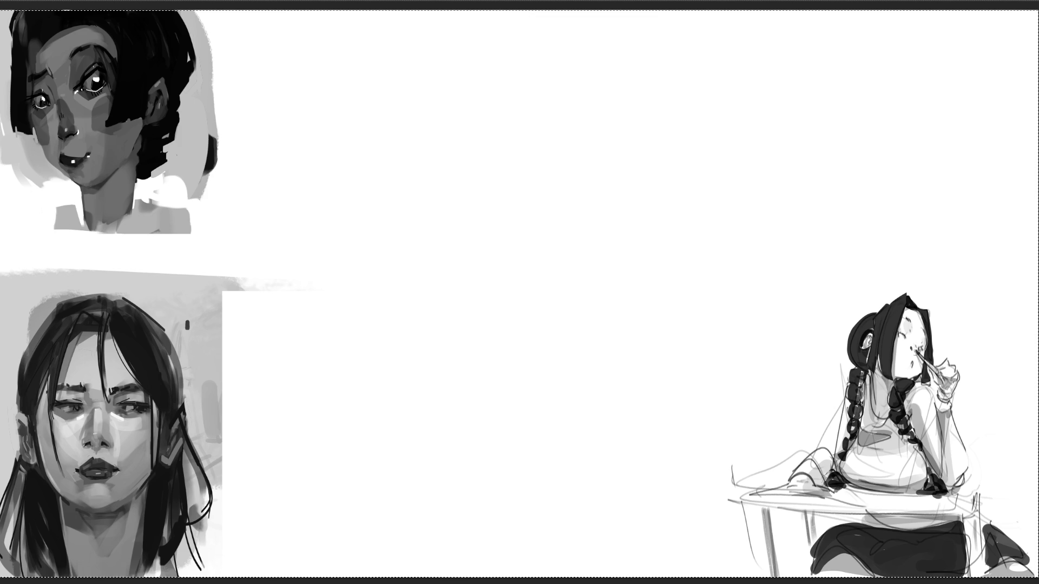
# Step: Draw the striding figure's head, jaw, shoulders, back, pelvis and both legs with the pencil brush
pyautogui.moveTo(413, 86)
pyautogui.mouseDown()
pyautogui.moveTo(452, 48)
pyautogui.moveTo(472, 97)
pyautogui.moveTo(414, 103)
pyautogui.moveTo(462, 110)
pyautogui.moveTo(476, 94)
pyautogui.moveTo(425, 99)
pyautogui.moveTo(451, 127)
pyautogui.moveTo(477, 130)
pyautogui.moveTo(447, 129)
pyautogui.moveTo(460, 158)
pyautogui.mouseUp()
pyautogui.moveTo(466, 109); pyautogui.dragTo(471, 166)
pyautogui.moveTo(452, 132)
pyautogui.mouseDown()
pyautogui.moveTo(448, 177)
pyautogui.moveTo(515, 155)
pyautogui.moveTo(428, 145)
pyautogui.moveTo(422, 167)
pyautogui.mouseUp()
pyautogui.moveTo(445, 176)
pyautogui.mouseDown()
pyautogui.moveTo(489, 167)
pyautogui.moveTo(513, 227)
pyautogui.mouseUp()
pyautogui.moveTo(438, 181); pyautogui.dragTo(501, 230)
pyautogui.moveTo(522, 172)
pyautogui.mouseDown()
pyautogui.moveTo(541, 216)
pyautogui.moveTo(541, 277)
pyautogui.moveTo(494, 275)
pyautogui.mouseUp()
pyautogui.moveTo(479, 242)
pyautogui.mouseDown()
pyautogui.moveTo(482, 273)
pyautogui.moveTo(549, 233)
pyautogui.moveTo(552, 264)
pyautogui.moveTo(527, 277)
pyautogui.moveTo(544, 241)
pyautogui.moveTo(514, 295)
pyautogui.moveTo(544, 312)
pyautogui.moveTo(524, 328)
pyautogui.mouseUp()
pyautogui.moveTo(480, 265)
pyautogui.mouseDown()
pyautogui.moveTo(470, 303)
pyautogui.moveTo(514, 349)
pyautogui.mouseUp()
pyautogui.moveTo(554, 273)
pyautogui.mouseDown()
pyautogui.moveTo(567, 342)
pyautogui.moveTo(504, 366)
pyautogui.moveTo(571, 342)
pyautogui.mouseUp()
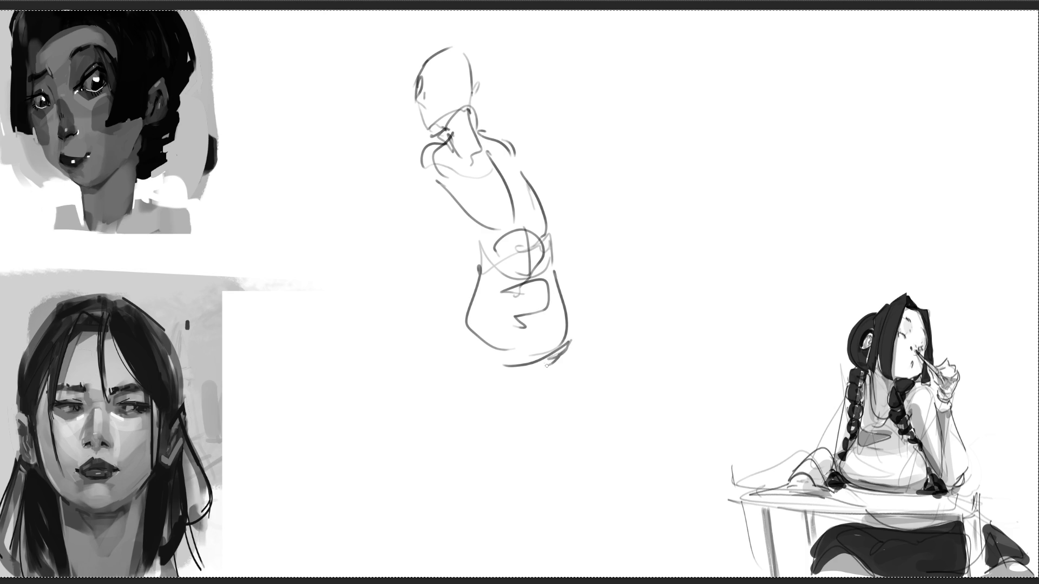
pyautogui.moveTo(566, 300); pyautogui.dragTo(552, 384)
pyautogui.click(524, 392)
pyautogui.moveTo(477, 280)
pyautogui.mouseDown()
pyautogui.moveTo(438, 342)
pyautogui.moveTo(489, 414)
pyautogui.mouseUp()
pyautogui.moveTo(508, 376)
pyautogui.mouseDown()
pyautogui.moveTo(429, 440)
pyautogui.moveTo(507, 395)
pyautogui.mouseUp()
pyautogui.moveTo(505, 401); pyautogui.dragTo(546, 385)
pyautogui.moveTo(583, 346); pyautogui.dragTo(501, 447)
# Step: Add the striding figure's arm and two pointed blades, then finish its lower leg and foot
pyautogui.moveTo(425, 152)
pyautogui.mouseDown()
pyautogui.moveTo(421, 215)
pyautogui.moveTo(447, 240)
pyautogui.moveTo(442, 249)
pyautogui.mouseUp()
pyautogui.moveTo(423, 227); pyautogui.dragTo(361, 298)
pyautogui.moveTo(361, 296); pyautogui.dragTo(428, 250)
pyautogui.moveTo(542, 190); pyautogui.dragTo(630, 254)
pyautogui.moveTo(575, 246)
pyautogui.mouseDown()
pyautogui.moveTo(632, 253)
pyautogui.moveTo(637, 283)
pyautogui.mouseUp()
pyautogui.moveTo(557, 404); pyautogui.dragTo(482, 495)
pyautogui.moveTo(482, 425); pyautogui.dragTo(455, 502)
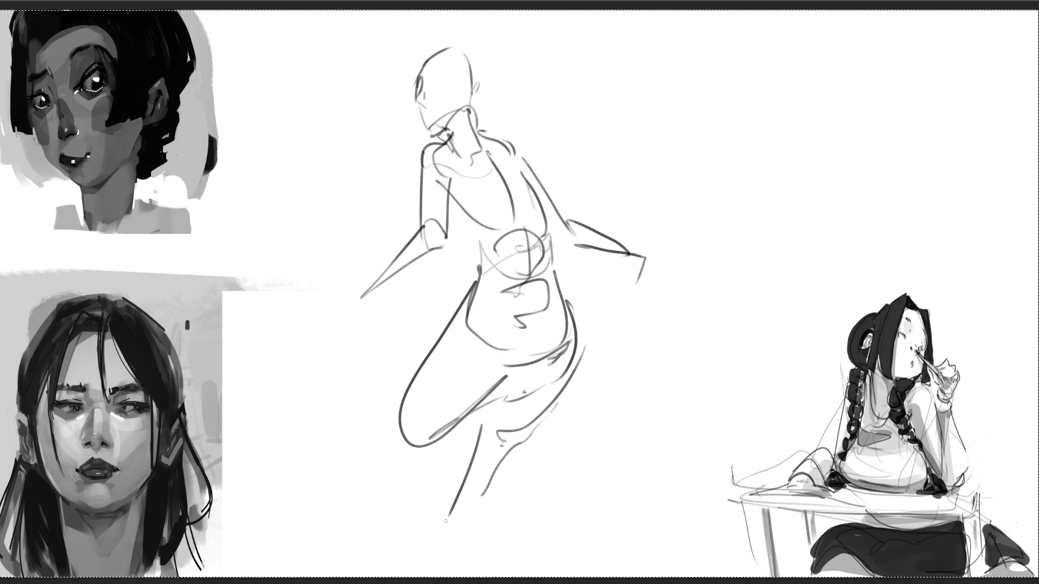
pyautogui.moveTo(400, 406); pyautogui.dragTo(433, 428)
pyautogui.moveTo(430, 421); pyautogui.dragTo(474, 524)
pyautogui.moveTo(411, 464); pyautogui.dragTo(389, 439)
pyautogui.moveTo(385, 436)
pyautogui.mouseDown()
pyautogui.moveTo(471, 535)
pyautogui.moveTo(528, 557)
pyautogui.mouseUp()
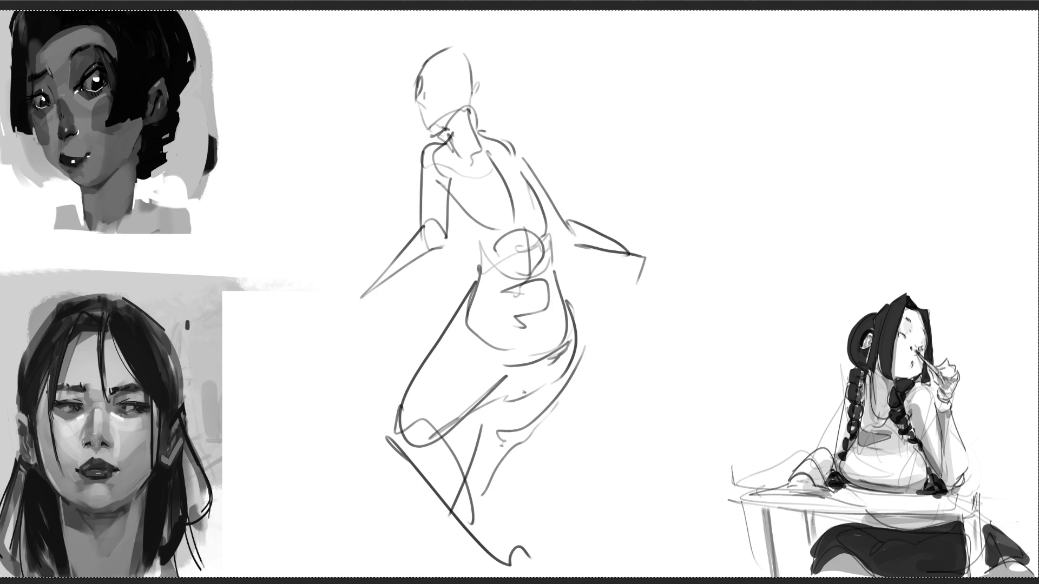
# Step: Sketch the second, hooded figure with arm, hand, hips, skirt and extended leg
pyautogui.moveTo(659, 166); pyautogui.dragTo(665, 162)
pyautogui.moveTo(663, 43); pyautogui.dragTo(733, 89)
pyautogui.moveTo(726, 28)
pyautogui.mouseDown()
pyautogui.moveTo(773, 108)
pyautogui.moveTo(767, 145)
pyautogui.mouseUp()
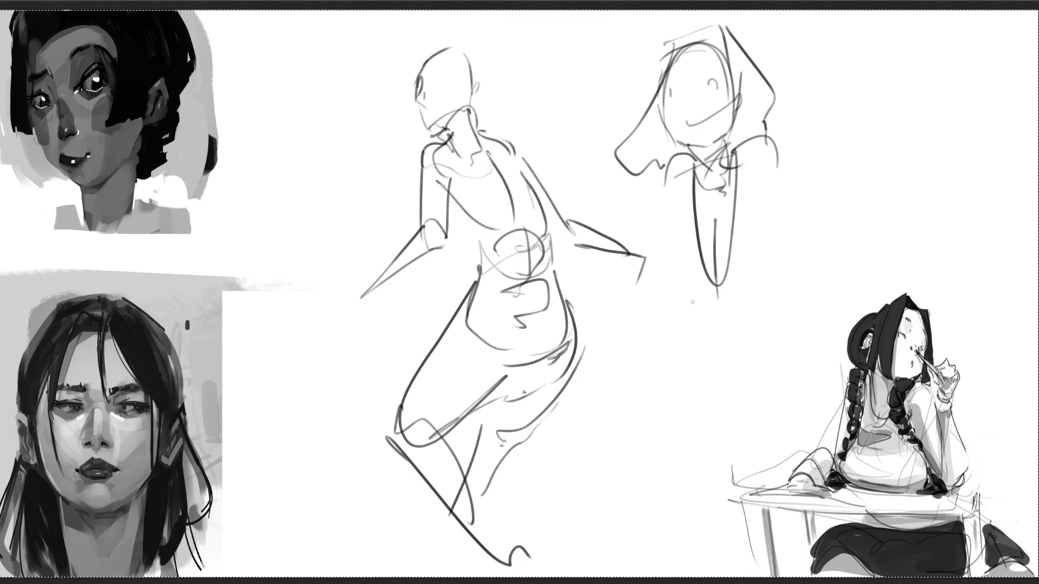
pyautogui.moveTo(663, 161); pyautogui.dragTo(612, 249)
pyautogui.moveTo(669, 203); pyautogui.dragTo(618, 250)
pyautogui.moveTo(681, 186)
pyautogui.mouseDown()
pyautogui.moveTo(596, 272)
pyautogui.moveTo(638, 284)
pyautogui.moveTo(656, 274)
pyautogui.moveTo(673, 298)
pyautogui.mouseUp()
pyautogui.moveTo(720, 205)
pyautogui.mouseDown()
pyautogui.moveTo(766, 249)
pyautogui.moveTo(725, 300)
pyautogui.mouseUp()
pyautogui.moveTo(712, 301)
pyautogui.mouseDown()
pyautogui.moveTo(731, 298)
pyautogui.moveTo(785, 216)
pyautogui.mouseUp()
pyautogui.moveTo(774, 133)
pyautogui.mouseDown()
pyautogui.moveTo(797, 236)
pyautogui.moveTo(824, 277)
pyautogui.moveTo(795, 331)
pyautogui.moveTo(705, 338)
pyautogui.moveTo(814, 317)
pyautogui.moveTo(803, 406)
pyautogui.mouseUp()
pyautogui.moveTo(683, 340)
pyautogui.mouseDown()
pyautogui.moveTo(706, 441)
pyautogui.moveTo(741, 450)
pyautogui.mouseUp()
pyautogui.moveTo(666, 400)
pyautogui.mouseDown()
pyautogui.moveTo(642, 521)
pyautogui.moveTo(811, 417)
pyautogui.moveTo(821, 489)
pyautogui.mouseUp()
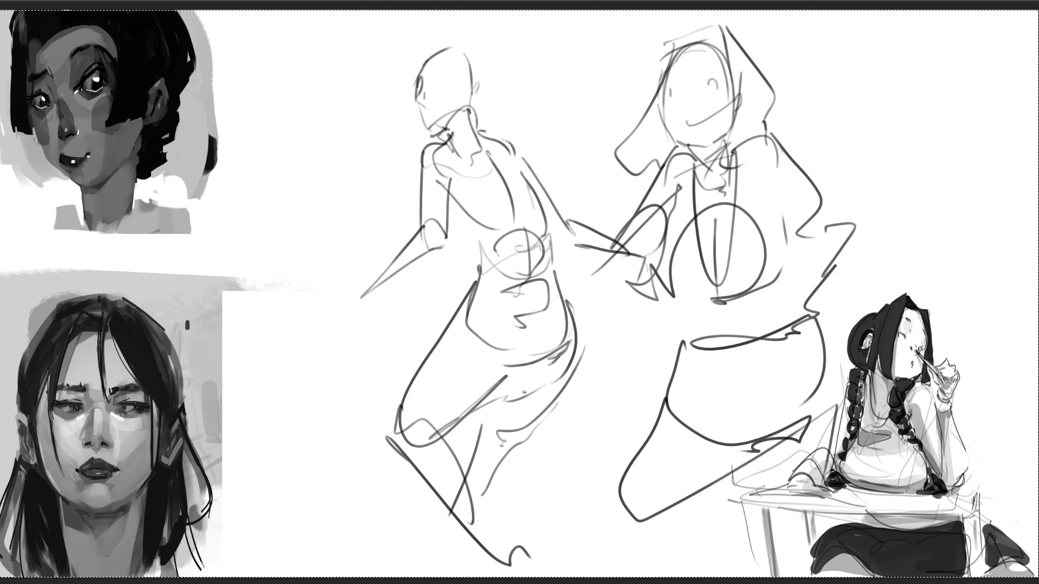
# Step: Shrink both figures proportionally and move them into the lower-left blank area
pyautogui.hotkey('ctrl', 't')
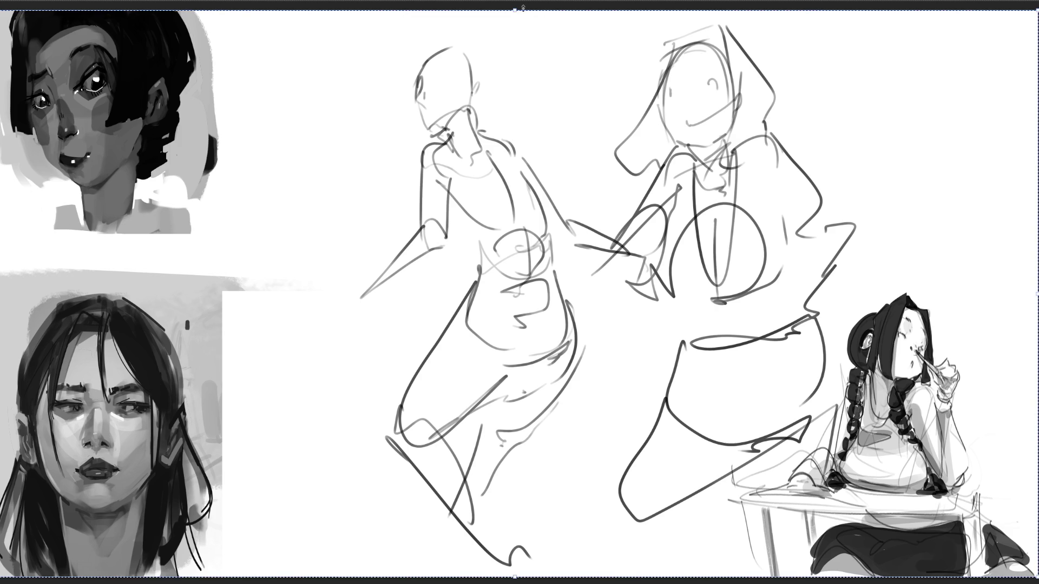
pyautogui.moveTo(1037, 10); pyautogui.dragTo(737, 337)
pyautogui.moveTo(604, 428); pyautogui.dragTo(416, 409)
pyautogui.press('Return')
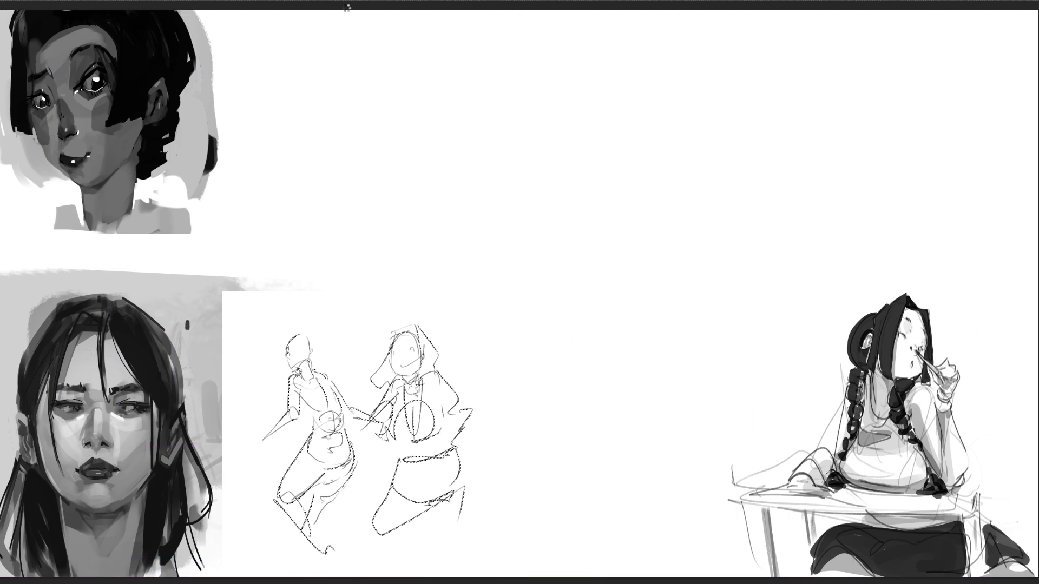
# Step: Deselect, then draw a new figure's arched head, neck, shoulders, arms and legs at top centre
pyautogui.hotkey('ctrl', 'd')
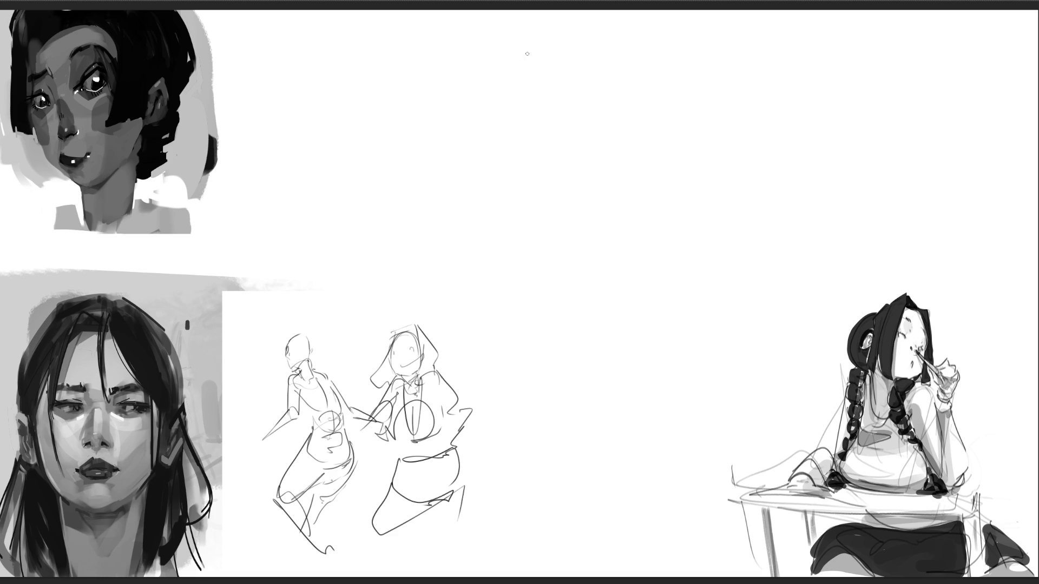
pyautogui.moveTo(528, 73)
pyautogui.mouseDown()
pyautogui.moveTo(558, 26)
pyautogui.moveTo(593, 73)
pyautogui.mouseUp()
pyautogui.moveTo(533, 37); pyautogui.dragTo(540, 112)
pyautogui.moveTo(530, 72)
pyautogui.mouseDown()
pyautogui.moveTo(591, 51)
pyautogui.moveTo(592, 83)
pyautogui.moveTo(577, 89)
pyautogui.moveTo(567, 136)
pyautogui.moveTo(536, 157)
pyautogui.mouseUp()
pyautogui.moveTo(540, 154)
pyautogui.mouseDown()
pyautogui.moveTo(579, 104)
pyautogui.moveTo(593, 114)
pyautogui.moveTo(539, 154)
pyautogui.moveTo(540, 302)
pyautogui.moveTo(558, 366)
pyautogui.mouseUp()
pyautogui.moveTo(539, 238)
pyautogui.mouseDown()
pyautogui.moveTo(541, 198)
pyautogui.moveTo(594, 106)
pyautogui.moveTo(548, 179)
pyautogui.mouseUp()
pyautogui.moveTo(531, 139)
pyautogui.mouseDown()
pyautogui.moveTo(517, 216)
pyautogui.moveTo(679, 190)
pyautogui.moveTo(746, 224)
pyautogui.moveTo(604, 191)
pyautogui.moveTo(518, 237)
pyautogui.moveTo(544, 307)
pyautogui.mouseUp()
pyautogui.moveTo(604, 191)
pyautogui.mouseDown()
pyautogui.moveTo(614, 251)
pyautogui.moveTo(600, 274)
pyautogui.moveTo(595, 337)
pyautogui.mouseUp()
pyautogui.moveTo(520, 284); pyautogui.dragTo(536, 407)
# Step: Add the long skirt with its hem lines, plus a shoe and heel below it
pyautogui.moveTo(515, 246)
pyautogui.mouseDown()
pyautogui.moveTo(522, 370)
pyautogui.moveTo(647, 313)
pyautogui.moveTo(609, 405)
pyautogui.mouseUp()
pyautogui.moveTo(525, 317); pyautogui.dragTo(578, 432)
pyautogui.moveTo(514, 297)
pyautogui.mouseDown()
pyautogui.moveTo(552, 441)
pyautogui.moveTo(650, 403)
pyautogui.moveTo(671, 319)
pyautogui.mouseUp()
pyautogui.moveTo(647, 311)
pyautogui.mouseDown()
pyautogui.moveTo(709, 362)
pyautogui.moveTo(584, 448)
pyautogui.moveTo(772, 453)
pyautogui.moveTo(735, 482)
pyautogui.mouseUp()
pyautogui.moveTo(516, 420)
pyautogui.mouseDown()
pyautogui.moveTo(683, 497)
pyautogui.moveTo(602, 513)
pyautogui.moveTo(595, 560)
pyautogui.mouseUp()
pyautogui.moveTo(643, 528)
pyautogui.mouseDown()
pyautogui.moveTo(635, 576)
pyautogui.moveTo(676, 577)
pyautogui.mouseUp()
pyautogui.moveTo(664, 511)
pyautogui.mouseDown()
pyautogui.moveTo(643, 536)
pyautogui.moveTo(749, 500)
pyautogui.moveTo(677, 573)
pyautogui.mouseUp()
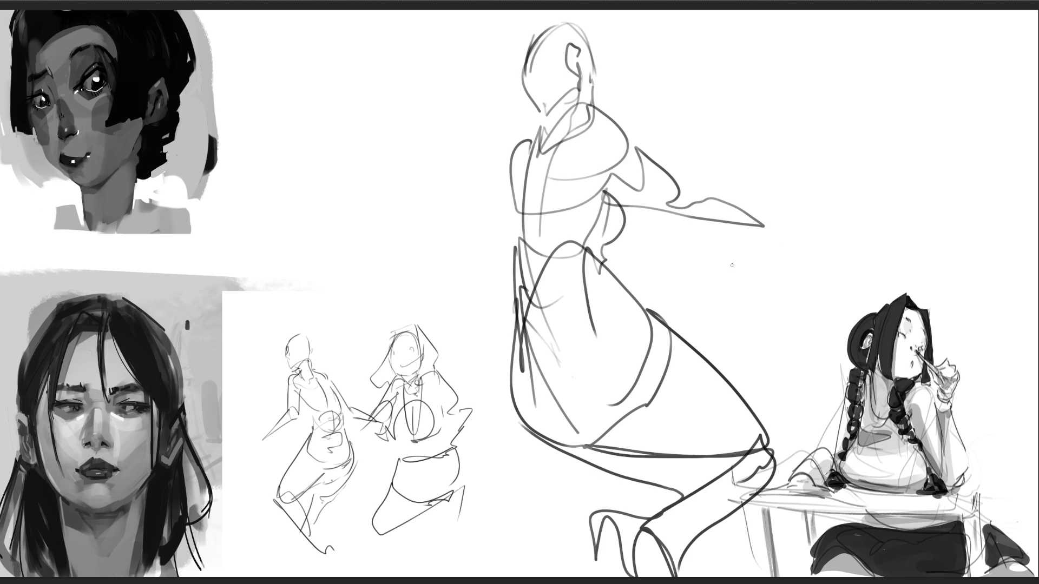
# Step: Draw a long rod across the arm and add dark marks over the arm and beside the head
pyautogui.moveTo(757, 214)
pyautogui.mouseDown()
pyautogui.moveTo(787, 223)
pyautogui.moveTo(612, 208)
pyautogui.mouseUp()
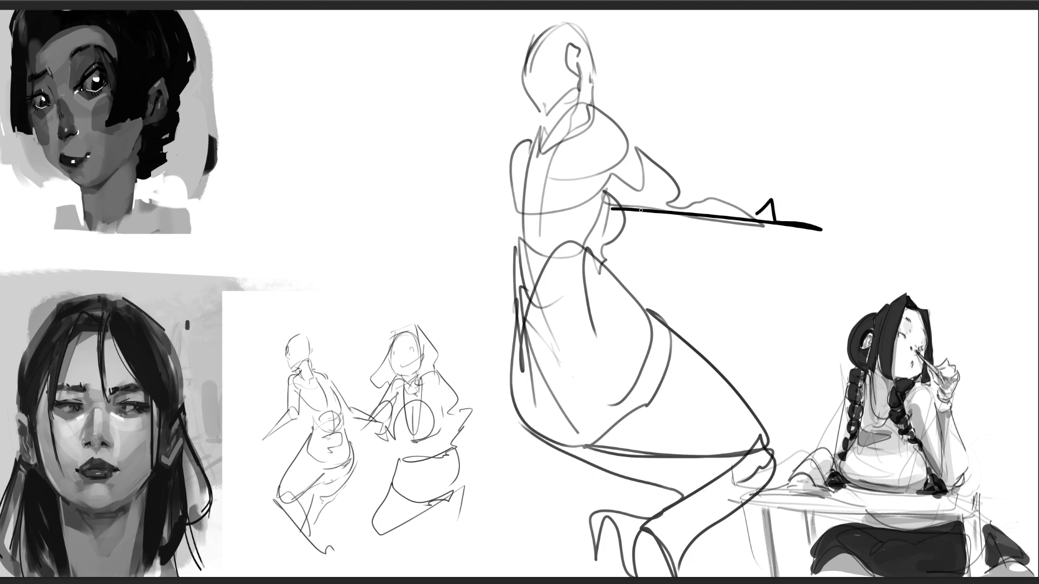
pyautogui.moveTo(658, 155)
pyautogui.mouseDown()
pyautogui.moveTo(700, 179)
pyautogui.moveTo(683, 196)
pyautogui.moveTo(676, 251)
pyautogui.mouseUp()
pyautogui.moveTo(702, 164); pyautogui.dragTo(691, 214)
pyautogui.moveTo(708, 140); pyautogui.dragTo(695, 261)
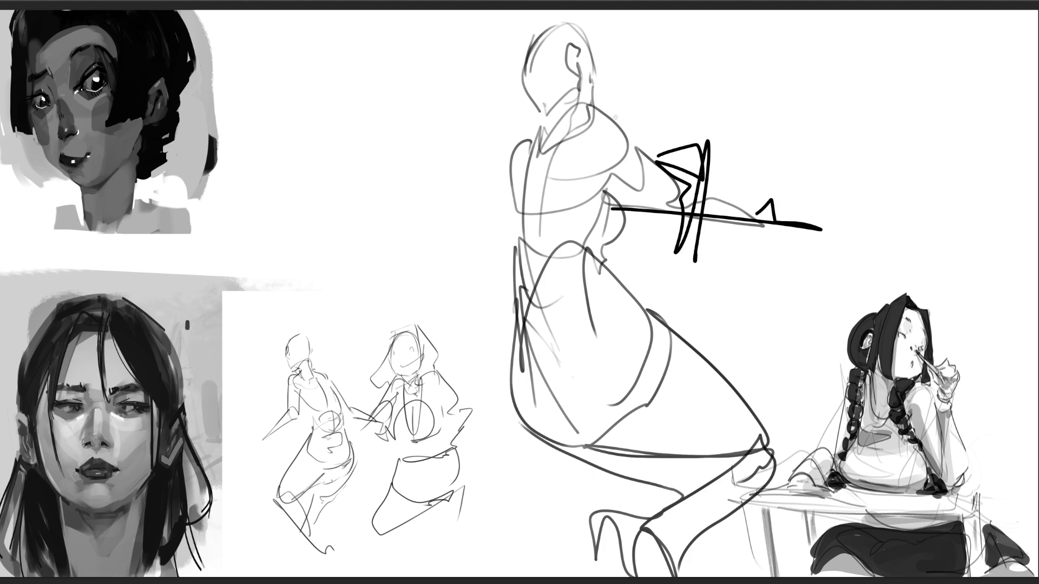
pyautogui.moveTo(596, 97); pyautogui.dragTo(685, 107)
# Step: Scale the hooded figure down toward the bottom left, beside the two small figures
pyautogui.hotkey('ctrl', 't')
pyautogui.moveTo(820, 24)
pyautogui.mouseDown()
pyautogui.moveTo(680, 156)
pyautogui.moveTo(441, 242)
pyautogui.mouseUp()
pyautogui.press('Return')
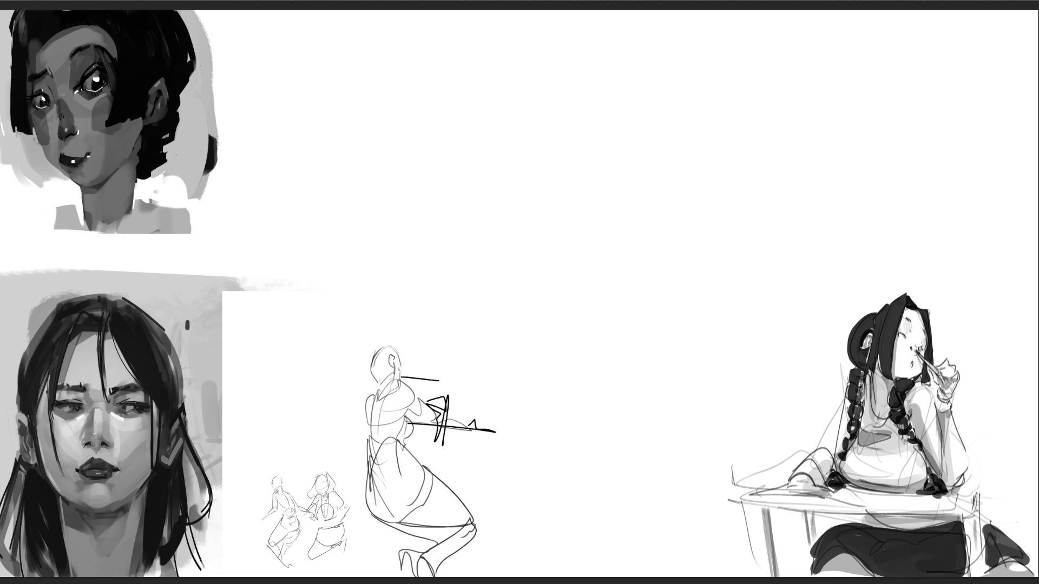
# Step: Rough out the upper contours, arcs and hatch lines of a new crouching figure
pyautogui.moveTo(550, 24); pyautogui.dragTo(525, 142)
pyautogui.moveTo(533, 108)
pyautogui.mouseDown()
pyautogui.moveTo(558, 35)
pyautogui.moveTo(623, 33)
pyautogui.moveTo(635, 95)
pyautogui.mouseUp()
pyautogui.moveTo(550, 24); pyautogui.dragTo(556, 215)
pyautogui.moveTo(594, 93)
pyautogui.mouseDown()
pyautogui.moveTo(555, 217)
pyautogui.moveTo(638, 51)
pyautogui.moveTo(628, 105)
pyautogui.moveTo(638, 59)
pyautogui.mouseUp()
pyautogui.moveTo(647, 33)
pyautogui.mouseDown()
pyautogui.moveTo(640, 159)
pyautogui.moveTo(581, 194)
pyautogui.mouseUp()
pyautogui.moveTo(605, 176)
pyautogui.mouseDown()
pyautogui.moveTo(585, 191)
pyautogui.moveTo(571, 171)
pyautogui.mouseUp()
pyautogui.moveTo(635, 110)
pyautogui.mouseDown()
pyautogui.moveTo(608, 147)
pyautogui.moveTo(573, 130)
pyautogui.mouseUp()
pyautogui.moveTo(637, 84); pyautogui.dragTo(614, 137)
pyautogui.moveTo(604, 159); pyautogui.dragTo(578, 187)
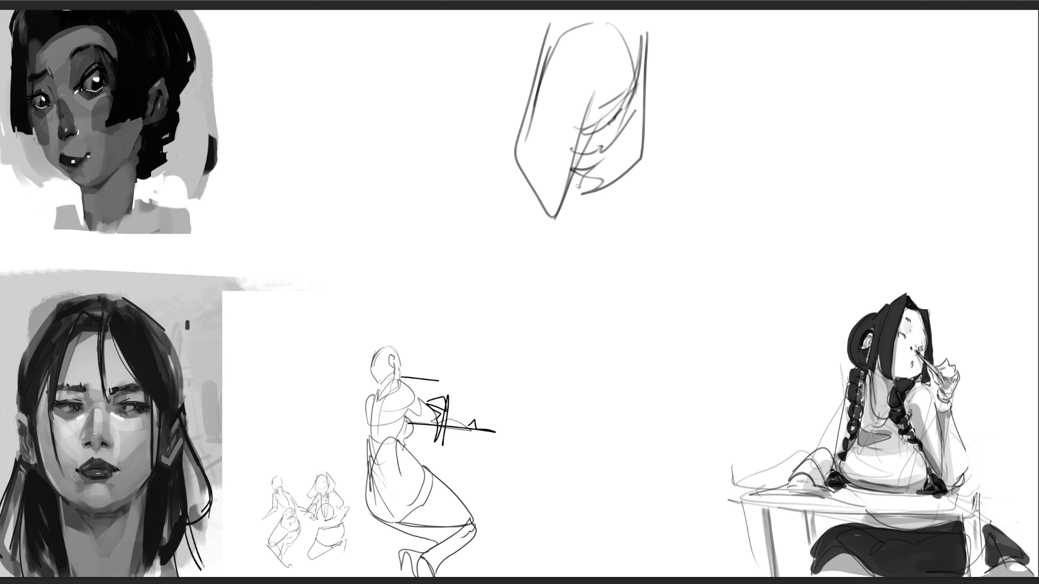
# Step: Add the body's loops, zigzag contours, legs and feet, then flip the sketch layer horizontally
pyautogui.moveTo(540, 66); pyautogui.dragTo(509, 238)
pyautogui.moveTo(519, 158)
pyautogui.mouseDown()
pyautogui.moveTo(507, 241)
pyautogui.moveTo(506, 218)
pyautogui.mouseUp()
pyautogui.moveTo(513, 162)
pyautogui.mouseDown()
pyautogui.moveTo(593, 214)
pyautogui.moveTo(625, 160)
pyautogui.mouseUp()
pyautogui.moveTo(630, 163); pyautogui.dragTo(594, 238)
pyautogui.moveTo(624, 187); pyautogui.dragTo(600, 230)
pyautogui.moveTo(643, 146); pyautogui.dragTo(653, 254)
pyautogui.moveTo(653, 203)
pyautogui.mouseDown()
pyautogui.moveTo(623, 257)
pyautogui.moveTo(539, 262)
pyautogui.mouseUp()
pyautogui.moveTo(528, 179)
pyautogui.mouseDown()
pyautogui.moveTo(569, 319)
pyautogui.moveTo(513, 265)
pyautogui.moveTo(622, 294)
pyautogui.mouseUp()
pyautogui.moveTo(549, 277)
pyautogui.mouseDown()
pyautogui.moveTo(614, 362)
pyautogui.moveTo(710, 322)
pyautogui.moveTo(495, 327)
pyautogui.moveTo(669, 362)
pyautogui.moveTo(552, 387)
pyautogui.moveTo(616, 514)
pyautogui.mouseUp()
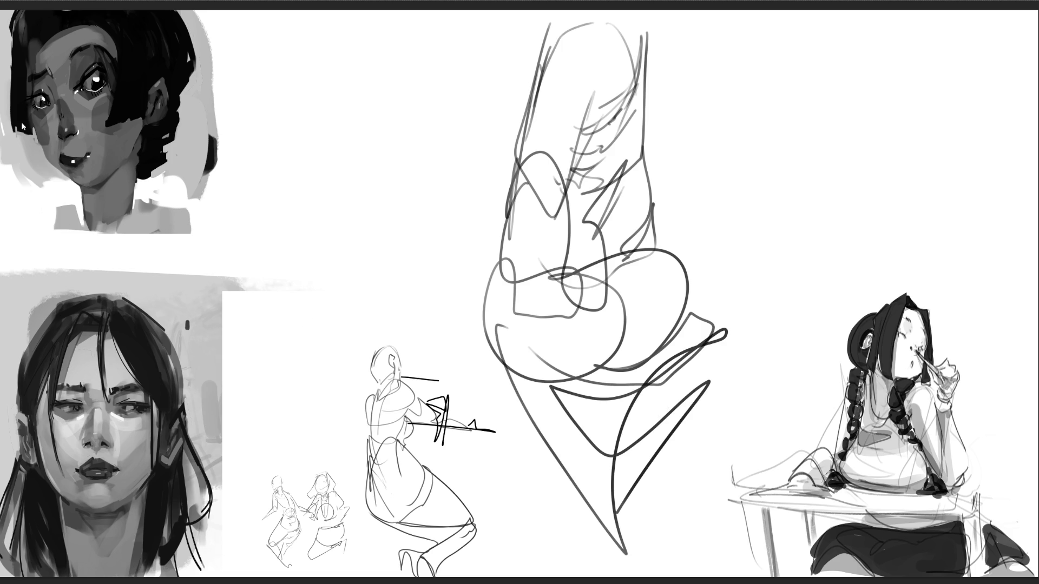
pyautogui.hotkey('ctrl', 'shift', 'h')
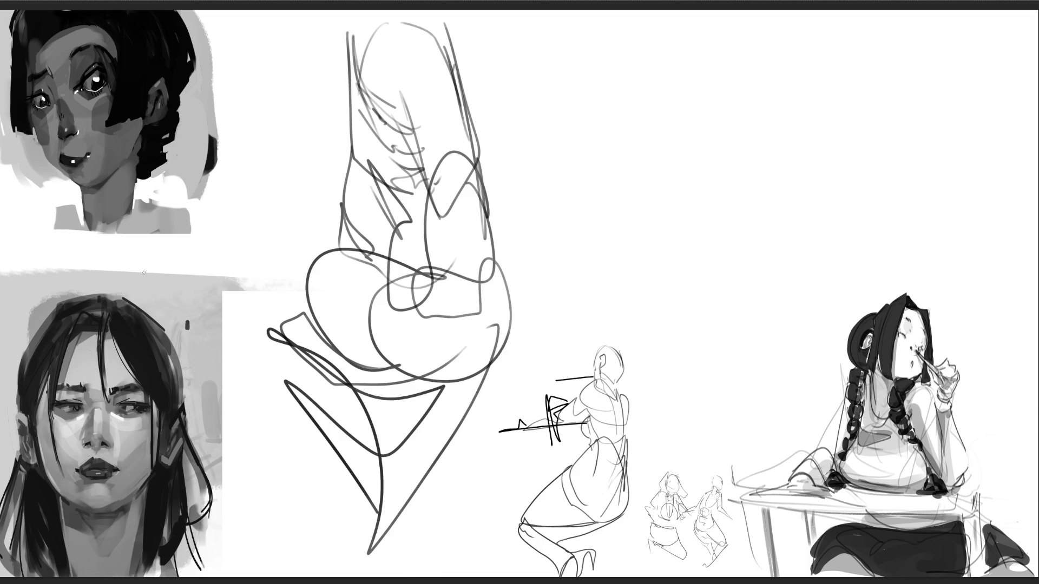
pyautogui.press(']')
pyautogui.press(']')
pyautogui.press(']')
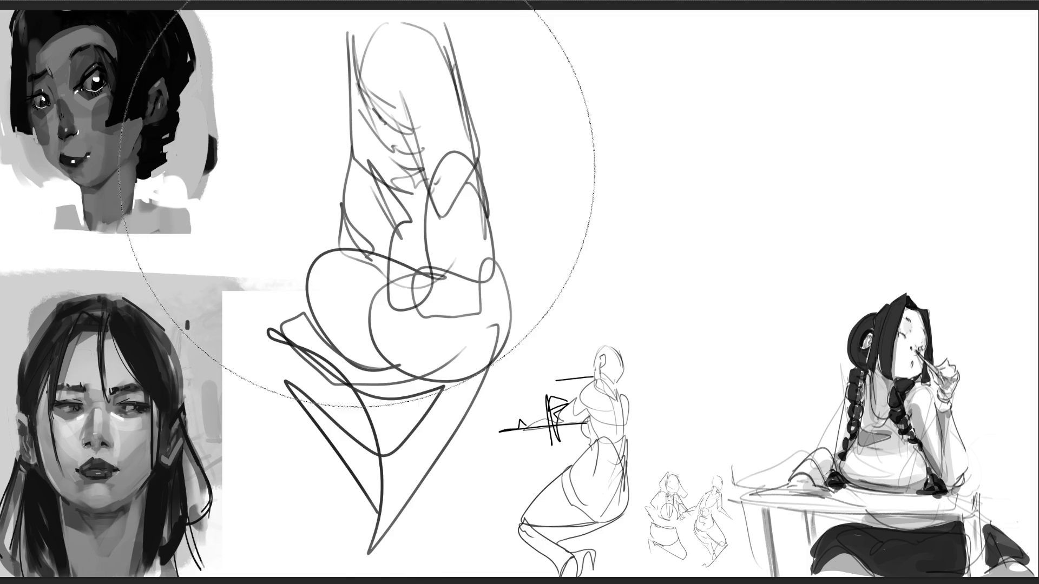
# Step: Fade the rough sketch with a huge soft eraser and redraw the head in dark outlines
pyautogui.moveTo(577, 243)
pyautogui.mouseDown()
pyautogui.moveTo(446, 220)
pyautogui.moveTo(738, 491)
pyautogui.moveTo(746, 459)
pyautogui.moveTo(756, 461)
pyautogui.mouseUp()
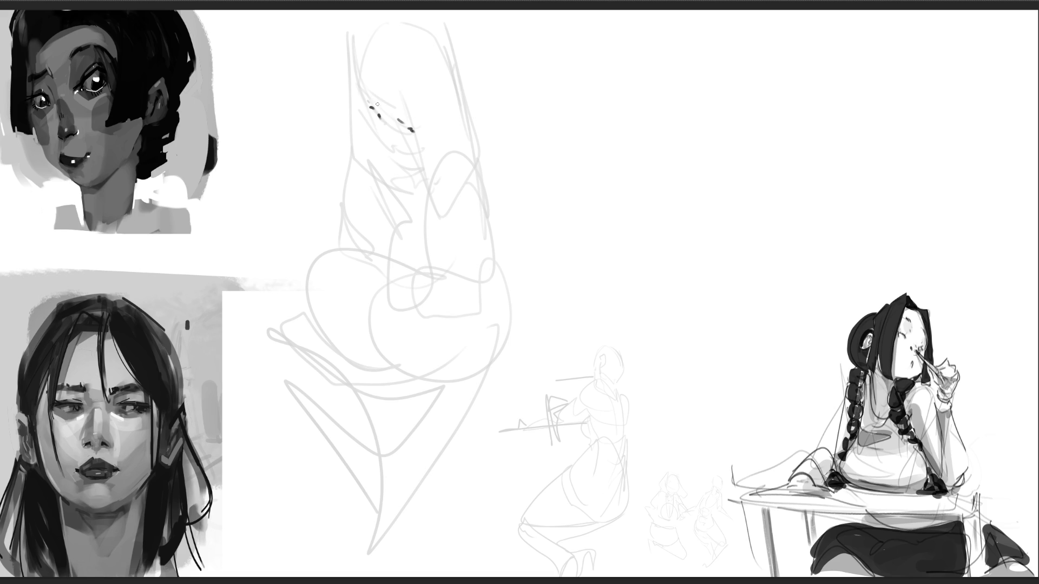
pyautogui.moveTo(374, 126); pyautogui.dragTo(414, 155)
pyautogui.moveTo(358, 74); pyautogui.dragTo(408, 115)
pyautogui.moveTo(373, 18); pyautogui.dragTo(348, 75)
pyautogui.moveTo(433, 26); pyautogui.dragTo(471, 87)
pyautogui.moveTo(458, 49); pyautogui.dragTo(473, 179)
pyautogui.moveTo(413, 85); pyautogui.dragTo(420, 169)
pyautogui.moveTo(419, 198); pyautogui.dragTo(468, 172)
pyautogui.moveTo(459, 82); pyautogui.dragTo(476, 177)
pyautogui.moveTo(354, 55); pyautogui.dragTo(381, 160)
pyautogui.moveTo(382, 158)
pyautogui.mouseDown()
pyautogui.moveTo(408, 187)
pyautogui.moveTo(400, 199)
pyautogui.mouseUp()
# Step: Draw the dark body outline, arm lines and a small hand around the head
pyautogui.moveTo(474, 132); pyautogui.dragTo(524, 213)
pyautogui.moveTo(481, 181); pyautogui.dragTo(520, 244)
pyautogui.moveTo(534, 165); pyautogui.dragTo(538, 257)
pyautogui.moveTo(432, 195)
pyautogui.mouseDown()
pyautogui.moveTo(487, 275)
pyautogui.moveTo(380, 206)
pyautogui.moveTo(400, 269)
pyautogui.moveTo(488, 270)
pyautogui.mouseUp()
pyautogui.moveTo(489, 271); pyautogui.dragTo(470, 276)
pyautogui.moveTo(368, 199)
pyautogui.mouseDown()
pyautogui.moveTo(380, 203)
pyautogui.moveTo(346, 207)
pyautogui.moveTo(376, 236)
pyautogui.mouseUp()
pyautogui.moveTo(334, 233); pyautogui.dragTo(363, 267)
pyautogui.moveTo(347, 164); pyautogui.dragTo(328, 208)
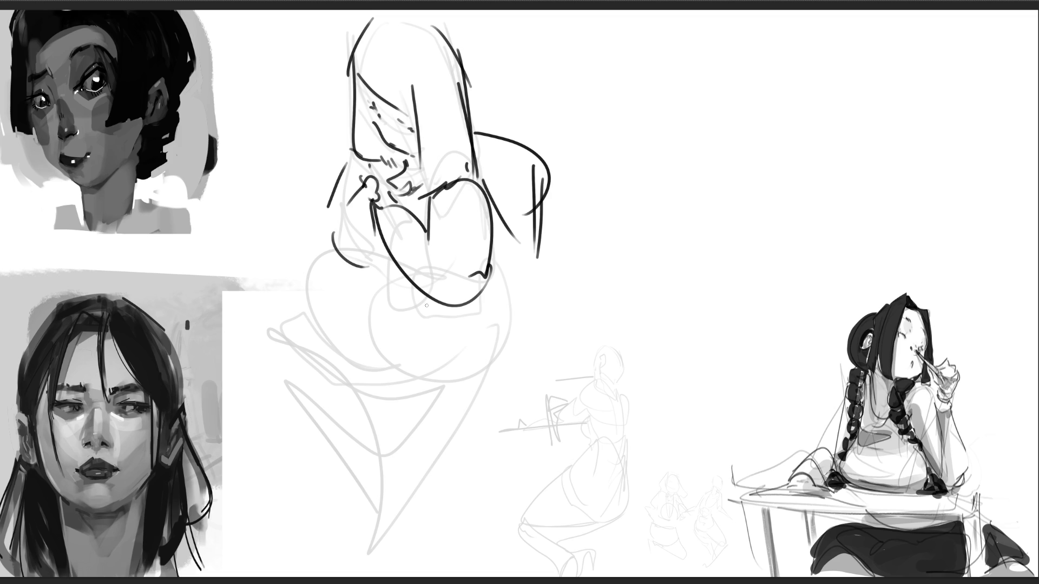
# Step: Draw the rounded haunches and bent leg with foot, and add lines on the head
pyautogui.moveTo(391, 250); pyautogui.dragTo(373, 368)
pyautogui.moveTo(383, 280)
pyautogui.mouseDown()
pyautogui.moveTo(368, 369)
pyautogui.moveTo(500, 352)
pyautogui.mouseUp()
pyautogui.moveTo(505, 280)
pyautogui.mouseDown()
pyautogui.moveTo(497, 361)
pyautogui.moveTo(467, 377)
pyautogui.mouseUp()
pyautogui.moveTo(346, 354); pyautogui.dragTo(481, 420)
pyautogui.moveTo(488, 378)
pyautogui.mouseDown()
pyautogui.moveTo(484, 420)
pyautogui.moveTo(455, 419)
pyautogui.mouseUp()
pyautogui.moveTo(356, 367); pyautogui.dragTo(376, 393)
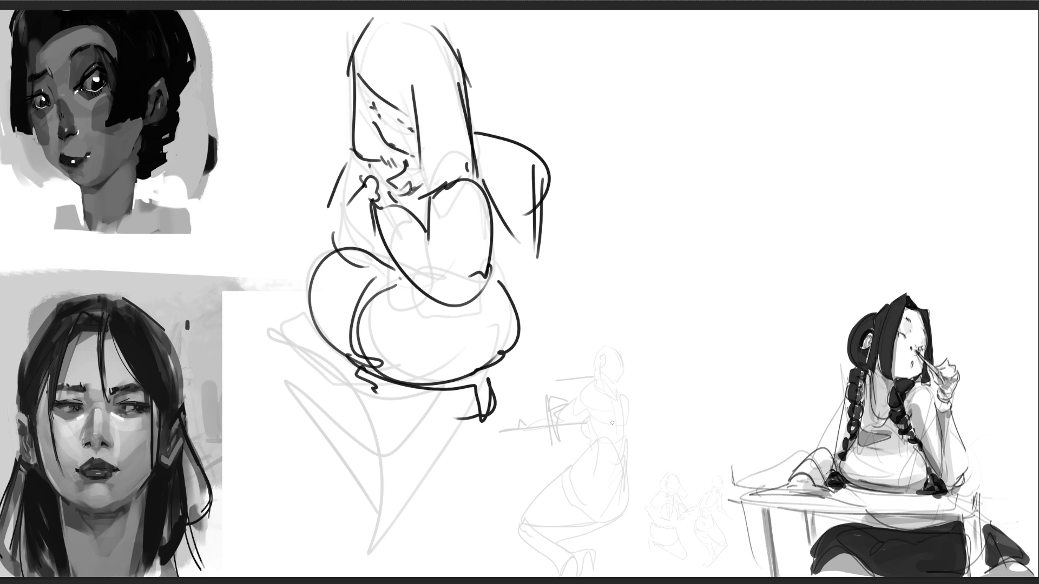
pyautogui.moveTo(344, 39)
pyautogui.mouseDown()
pyautogui.moveTo(455, 15)
pyautogui.moveTo(476, 88)
pyautogui.moveTo(455, 178)
pyautogui.mouseUp()
# Step: Begin a boxy shape to the right of the figure
pyautogui.moveTo(582, 135)
pyautogui.mouseDown()
pyautogui.moveTo(615, 191)
pyautogui.moveTo(669, 84)
pyautogui.moveTo(702, 190)
pyautogui.moveTo(596, 158)
pyautogui.moveTo(609, 251)
pyautogui.mouseUp()
pyautogui.moveTo(607, 238)
pyautogui.mouseDown()
pyautogui.moveTo(656, 190)
pyautogui.moveTo(702, 183)
pyautogui.mouseUp()
pyautogui.moveTo(704, 185); pyautogui.dragTo(710, 231)
# Step: Add leg diagonals, a looping oval and hooked side lines to the crouching figure sketch
pyautogui.moveTo(601, 268); pyautogui.dragTo(677, 250)
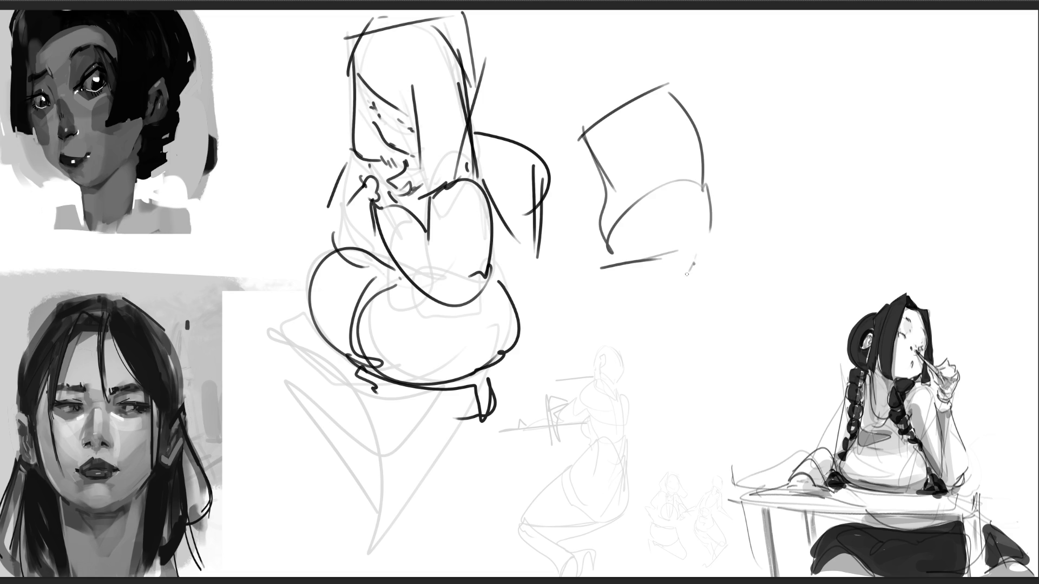
pyautogui.moveTo(600, 167)
pyautogui.mouseDown()
pyautogui.moveTo(567, 285)
pyautogui.moveTo(665, 309)
pyautogui.mouseUp()
pyautogui.moveTo(702, 230); pyautogui.dragTo(676, 345)
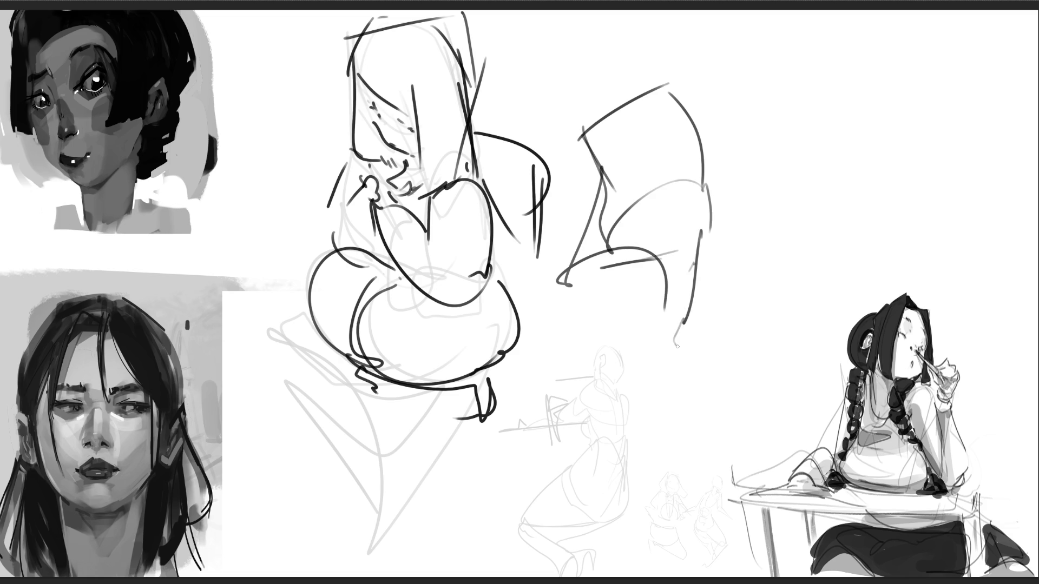
pyautogui.moveTo(721, 234); pyautogui.dragTo(706, 357)
pyautogui.moveTo(569, 282); pyautogui.dragTo(540, 386)
pyautogui.moveTo(540, 381)
pyautogui.mouseDown()
pyautogui.moveTo(611, 290)
pyautogui.moveTo(588, 482)
pyautogui.mouseUp()
pyautogui.moveTo(654, 394)
pyautogui.mouseDown()
pyautogui.moveTo(606, 455)
pyautogui.moveTo(585, 522)
pyautogui.mouseUp()
pyautogui.moveTo(567, 492)
pyautogui.mouseDown()
pyautogui.moveTo(575, 515)
pyautogui.moveTo(638, 483)
pyautogui.mouseUp()
pyautogui.moveTo(678, 397); pyautogui.dragTo(699, 463)
pyautogui.moveTo(737, 345)
pyautogui.mouseDown()
pyautogui.moveTo(742, 419)
pyautogui.moveTo(730, 462)
pyautogui.mouseUp()
# Step: Rough out the gorilla head's outline, ear loops, hair lines and jaw at upper right
pyautogui.moveTo(762, 137)
pyautogui.mouseDown()
pyautogui.moveTo(790, 80)
pyautogui.moveTo(775, 154)
pyautogui.moveTo(847, 203)
pyautogui.moveTo(891, 135)
pyautogui.moveTo(767, 139)
pyautogui.mouseUp()
pyautogui.moveTo(892, 68)
pyautogui.mouseDown()
pyautogui.moveTo(938, 41)
pyautogui.moveTo(925, 81)
pyautogui.mouseUp()
pyautogui.moveTo(908, 92); pyautogui.dragTo(906, 101)
pyautogui.moveTo(771, 55)
pyautogui.mouseDown()
pyautogui.moveTo(766, 85)
pyautogui.moveTo(844, 25)
pyautogui.mouseUp()
pyautogui.moveTo(872, 21); pyautogui.dragTo(899, 32)
pyautogui.moveTo(788, 60)
pyautogui.mouseDown()
pyautogui.moveTo(756, 125)
pyautogui.moveTo(785, 89)
pyautogui.mouseUp()
pyautogui.moveTo(805, 83)
pyautogui.mouseDown()
pyautogui.moveTo(843, 83)
pyautogui.moveTo(859, 124)
pyautogui.mouseUp()
pyautogui.moveTo(821, 75)
pyautogui.mouseDown()
pyautogui.moveTo(872, 136)
pyautogui.moveTo(852, 178)
pyautogui.mouseUp()
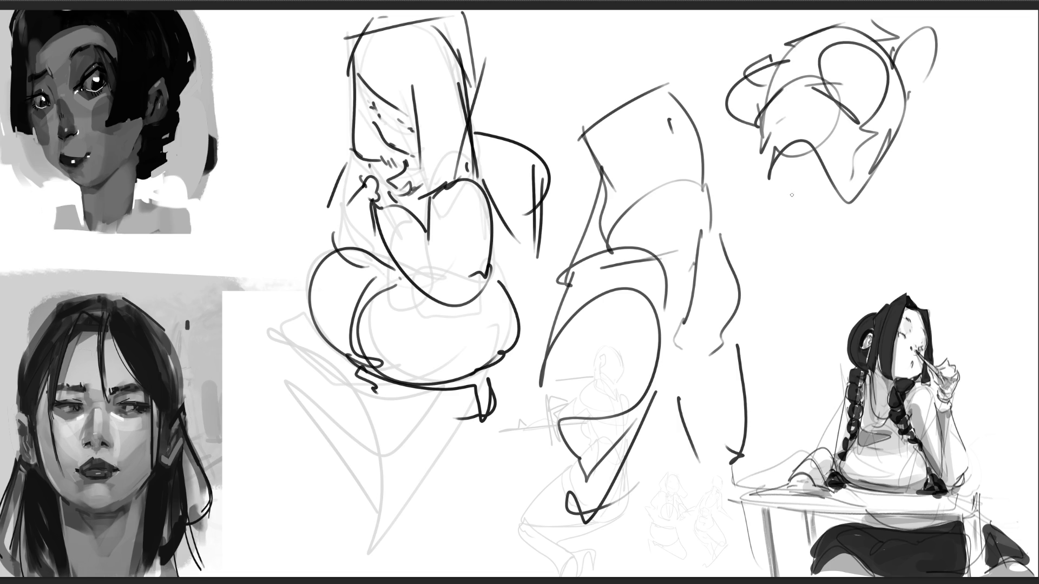
pyautogui.moveTo(787, 210)
pyautogui.mouseDown()
pyautogui.moveTo(784, 165)
pyautogui.moveTo(822, 156)
pyautogui.mouseUp()
pyautogui.moveTo(793, 168)
pyautogui.mouseDown()
pyautogui.moveTo(806, 234)
pyautogui.moveTo(852, 216)
pyautogui.mouseUp()
pyautogui.moveTo(772, 223)
pyautogui.mouseDown()
pyautogui.moveTo(779, 237)
pyautogui.moveTo(833, 246)
pyautogui.mouseUp()
pyautogui.moveTo(831, 239); pyautogui.dragTo(846, 225)
pyautogui.moveTo(902, 57); pyautogui.dragTo(914, 65)
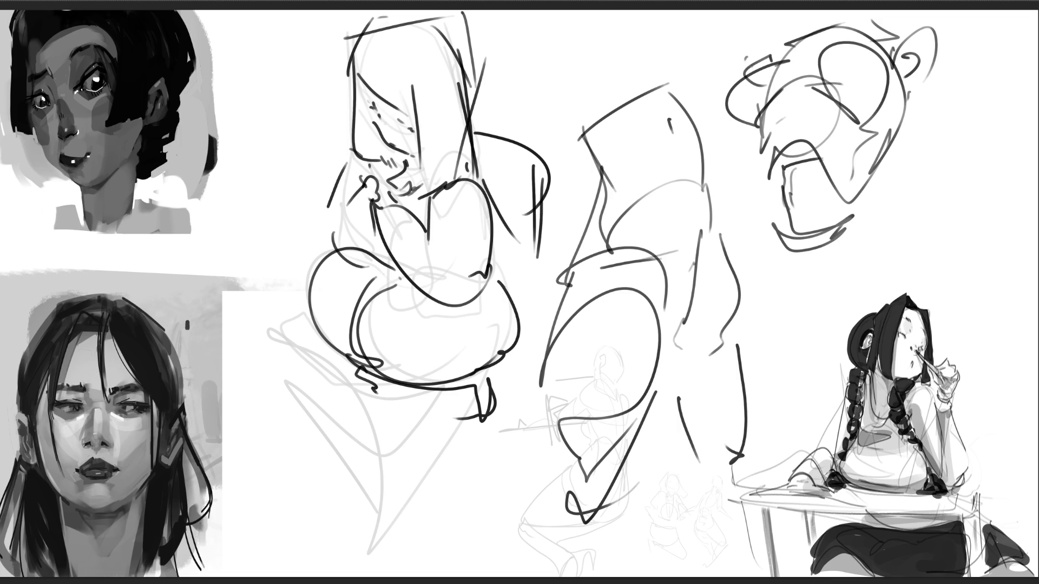
# Step: Draw the gorilla's neck, S-curved tongue, hatched open mouth and brow line
pyautogui.moveTo(892, 157)
pyautogui.mouseDown()
pyautogui.moveTo(819, 258)
pyautogui.moveTo(834, 255)
pyautogui.moveTo(837, 301)
pyautogui.mouseUp()
pyautogui.moveTo(867, 187)
pyautogui.mouseDown()
pyautogui.moveTo(866, 250)
pyautogui.moveTo(818, 306)
pyautogui.mouseUp()
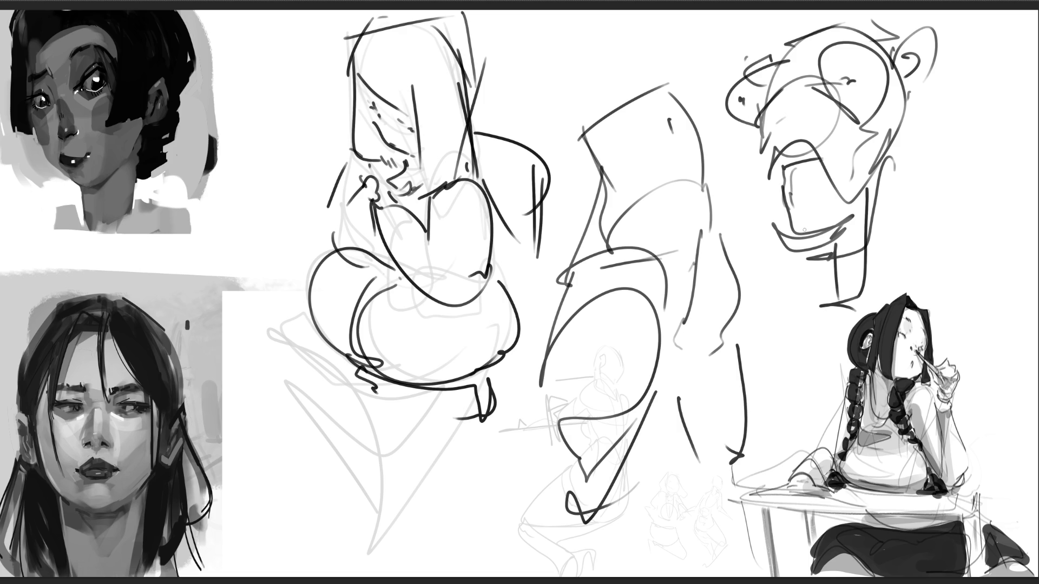
pyautogui.moveTo(805, 217); pyautogui.dragTo(811, 196)
pyautogui.moveTo(812, 195)
pyautogui.mouseDown()
pyautogui.moveTo(826, 193)
pyautogui.moveTo(808, 229)
pyautogui.mouseUp()
pyautogui.moveTo(837, 197)
pyautogui.mouseDown()
pyautogui.moveTo(825, 227)
pyautogui.moveTo(817, 179)
pyautogui.moveTo(833, 193)
pyautogui.moveTo(783, 193)
pyautogui.mouseUp()
pyautogui.moveTo(806, 160); pyautogui.dragTo(793, 211)
pyautogui.moveTo(822, 164); pyautogui.dragTo(795, 228)
pyautogui.moveTo(746, 73)
pyautogui.mouseDown()
pyautogui.moveTo(790, 67)
pyautogui.moveTo(781, 54)
pyautogui.moveTo(865, 40)
pyautogui.mouseUp()
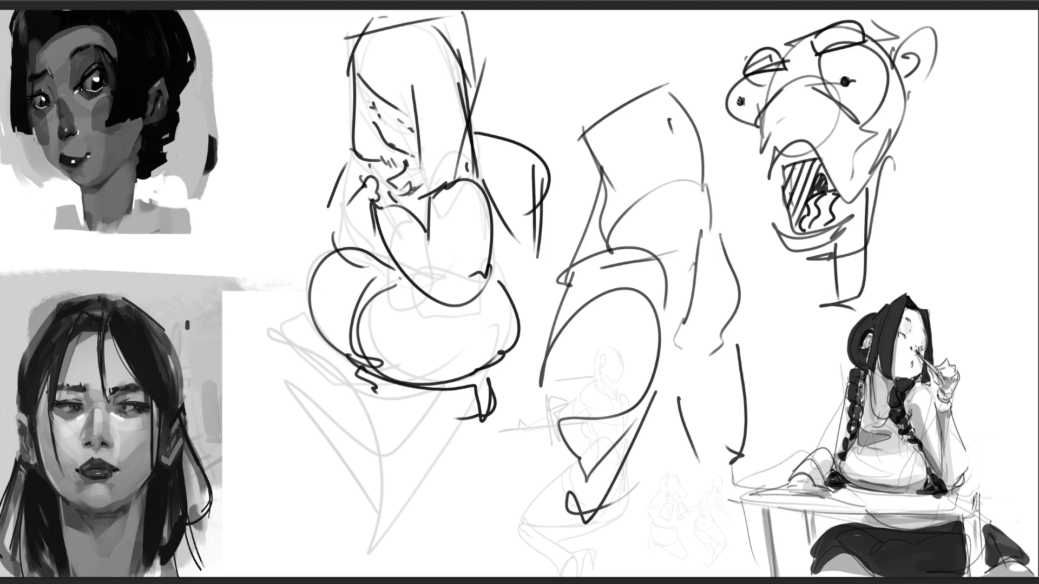
# Step: Darken the gorilla's eye edges and hatch its cheek, snout and top of head
pyautogui.moveTo(777, 71); pyautogui.dragTo(770, 94)
pyautogui.moveTo(823, 62); pyautogui.dragTo(819, 87)
pyautogui.moveTo(878, 114); pyautogui.dragTo(881, 106)
pyautogui.moveTo(874, 115); pyautogui.dragTo(890, 103)
pyautogui.moveTo(756, 124); pyautogui.dragTo(758, 137)
pyautogui.moveTo(876, 39); pyautogui.dragTo(892, 52)
pyautogui.moveTo(889, 44); pyautogui.dragTo(899, 49)
# Step: Redraw the gorilla's ear, head-and-neck contour and mouth edge, then soft-erase the sketches to grey
pyautogui.moveTo(716, 77); pyautogui.dragTo(735, 88)
pyautogui.moveTo(895, 42); pyautogui.dragTo(912, 79)
pyautogui.moveTo(929, 43)
pyautogui.mouseDown()
pyautogui.moveTo(909, 69)
pyautogui.moveTo(885, 150)
pyautogui.mouseUp()
pyautogui.moveTo(908, 100)
pyautogui.mouseDown()
pyautogui.moveTo(863, 193)
pyautogui.moveTo(857, 247)
pyautogui.mouseUp()
pyautogui.moveTo(820, 245)
pyautogui.mouseDown()
pyautogui.moveTo(797, 252)
pyautogui.moveTo(839, 240)
pyautogui.mouseUp()
pyautogui.moveTo(781, 167); pyautogui.dragTo(773, 232)
pyautogui.moveTo(770, 114); pyautogui.dragTo(778, 125)
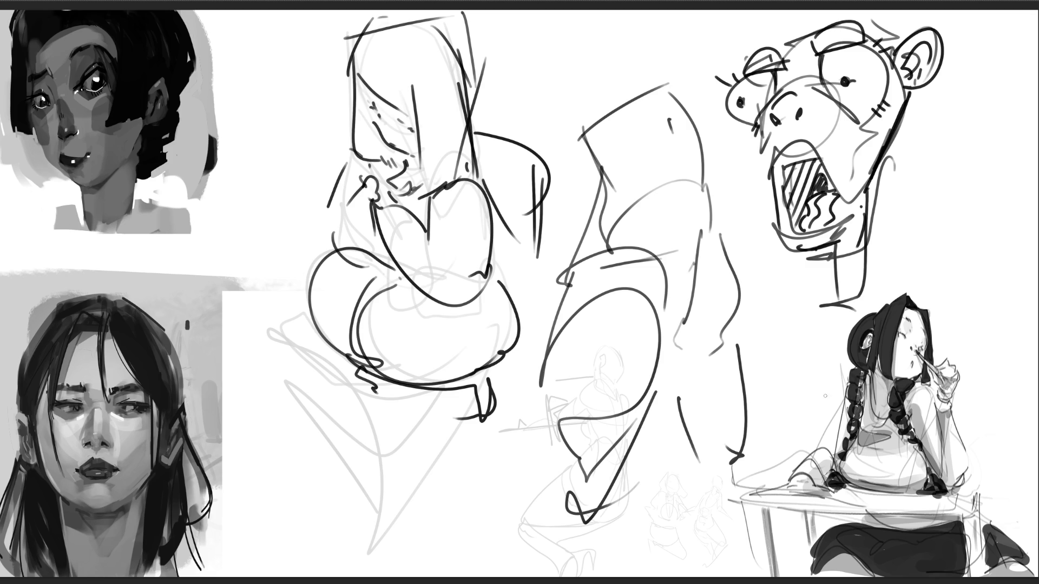
pyautogui.moveTo(599, 302)
pyautogui.mouseDown()
pyautogui.moveTo(499, 278)
pyautogui.moveTo(703, 244)
pyautogui.moveTo(568, 350)
pyautogui.mouseUp()
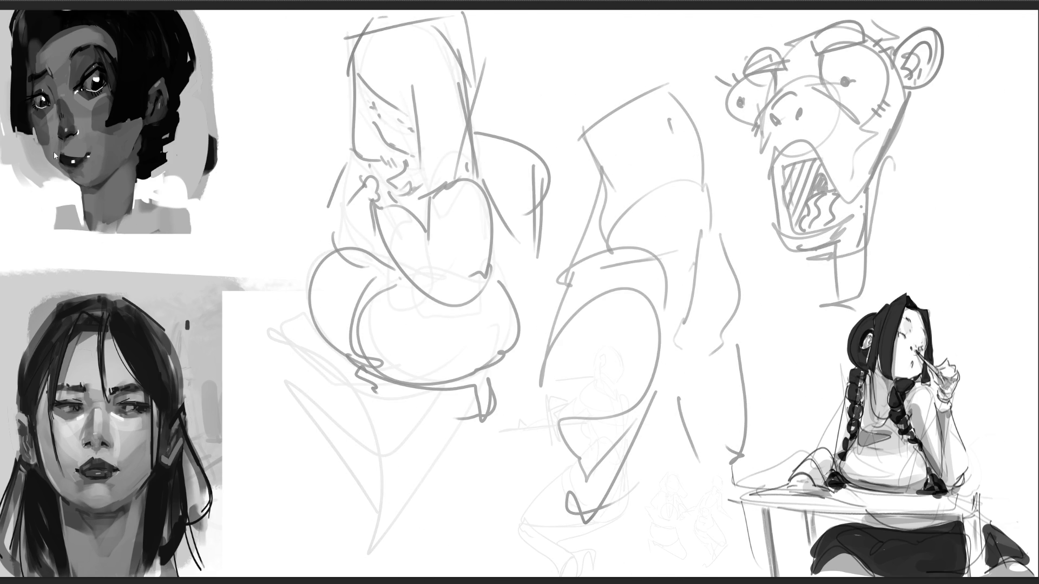
# Step: Mirror the sketch layer horizontally and move it about 410 px left
pyautogui.press('m')
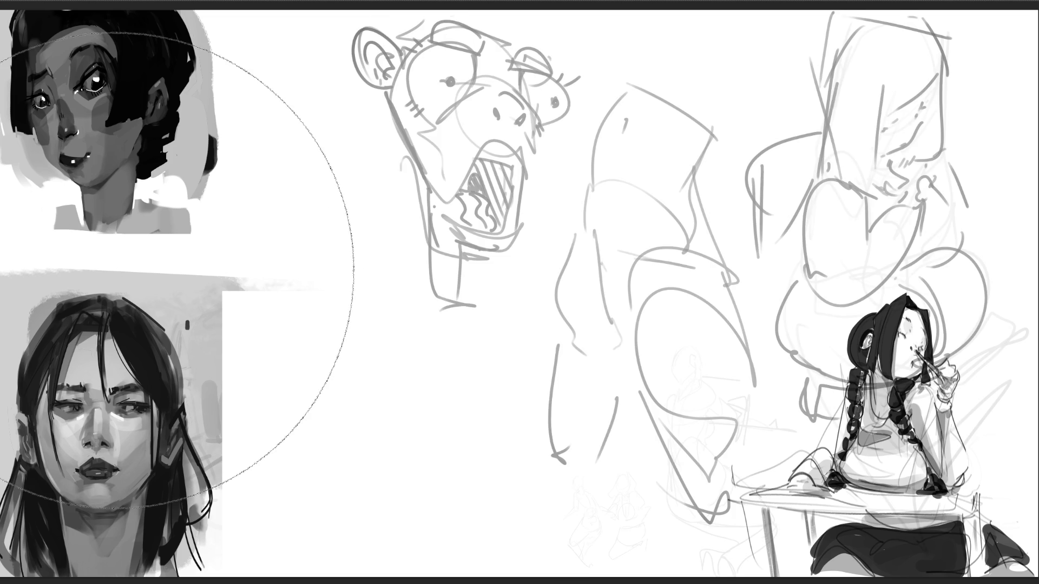
pyautogui.hotkey('ctrl', 't')
pyautogui.moveTo(892, 281); pyautogui.dragTo(684, 281)
pyautogui.press('Return')
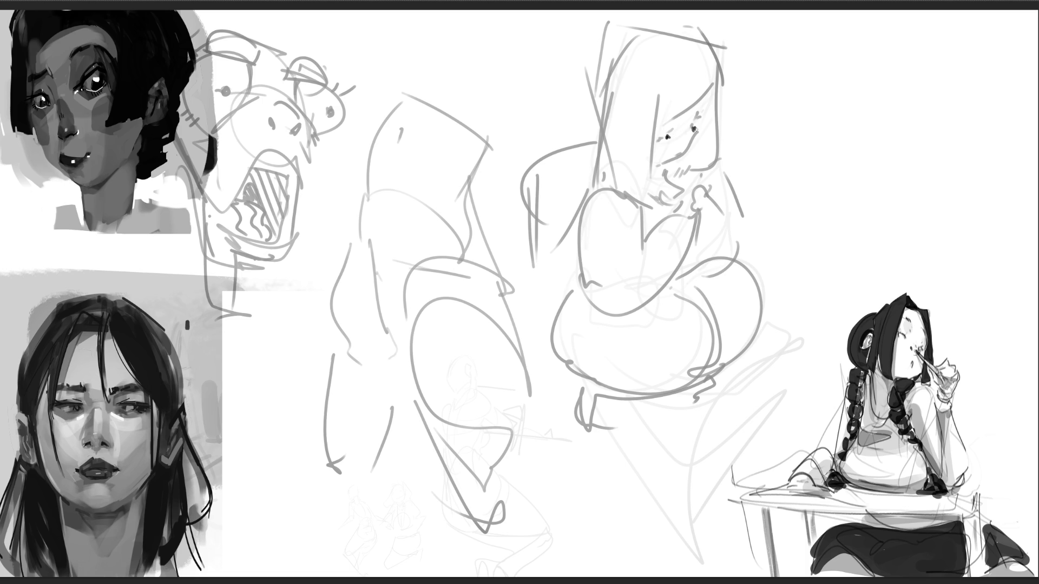
# Step: Draw a nose line, jaw curve and hat-like shape over the upper sketch
pyautogui.moveTo(700, 122)
pyautogui.mouseDown()
pyautogui.moveTo(699, 147)
pyautogui.moveTo(671, 167)
pyautogui.mouseUp()
pyautogui.moveTo(686, 107); pyautogui.dragTo(689, 150)
pyautogui.moveTo(652, 31); pyautogui.dragTo(583, 19)
pyautogui.moveTo(552, 24); pyautogui.dragTo(563, 111)
pyautogui.moveTo(559, 113); pyautogui.dragTo(617, 102)
pyautogui.moveTo(633, 25); pyautogui.dragTo(737, 33)
pyautogui.moveTo(737, 48)
pyautogui.mouseDown()
pyautogui.moveTo(734, 63)
pyautogui.moveTo(630, 111)
pyautogui.moveTo(659, 114)
pyautogui.mouseUp()
pyautogui.moveTo(737, 87); pyautogui.dragTo(716, 182)
pyautogui.moveTo(587, 111)
pyautogui.mouseDown()
pyautogui.moveTo(568, 116)
pyautogui.moveTo(596, 189)
pyautogui.mouseUp()
pyautogui.moveTo(638, 181); pyautogui.dragTo(666, 194)
pyautogui.moveTo(745, 94); pyautogui.dragTo(698, 181)
pyautogui.moveTo(709, 170); pyautogui.dragTo(688, 198)
# Step: Draw a cup shape with sides, bottom edge and lower curves below the hat
pyautogui.moveTo(588, 198); pyautogui.dragTo(688, 207)
pyautogui.moveTo(728, 167); pyautogui.dragTo(644, 233)
pyautogui.moveTo(590, 174); pyautogui.dragTo(600, 283)
pyautogui.moveTo(665, 208); pyautogui.dragTo(598, 284)
pyautogui.moveTo(590, 287)
pyautogui.mouseDown()
pyautogui.moveTo(617, 295)
pyautogui.moveTo(763, 254)
pyautogui.moveTo(685, 279)
pyautogui.mouseUp()
# Step: Draw a dark bowl shape with rim, legs and hook over the middle sketch, then fade everything to faint grey
pyautogui.moveTo(582, 259)
pyautogui.mouseDown()
pyautogui.moveTo(541, 336)
pyautogui.moveTo(722, 358)
pyautogui.mouseUp()
pyautogui.moveTo(725, 238)
pyautogui.mouseDown()
pyautogui.moveTo(748, 298)
pyautogui.moveTo(609, 378)
pyautogui.mouseUp()
pyautogui.moveTo(556, 367); pyautogui.dragTo(568, 419)
pyautogui.moveTo(576, 387); pyautogui.dragTo(690, 364)
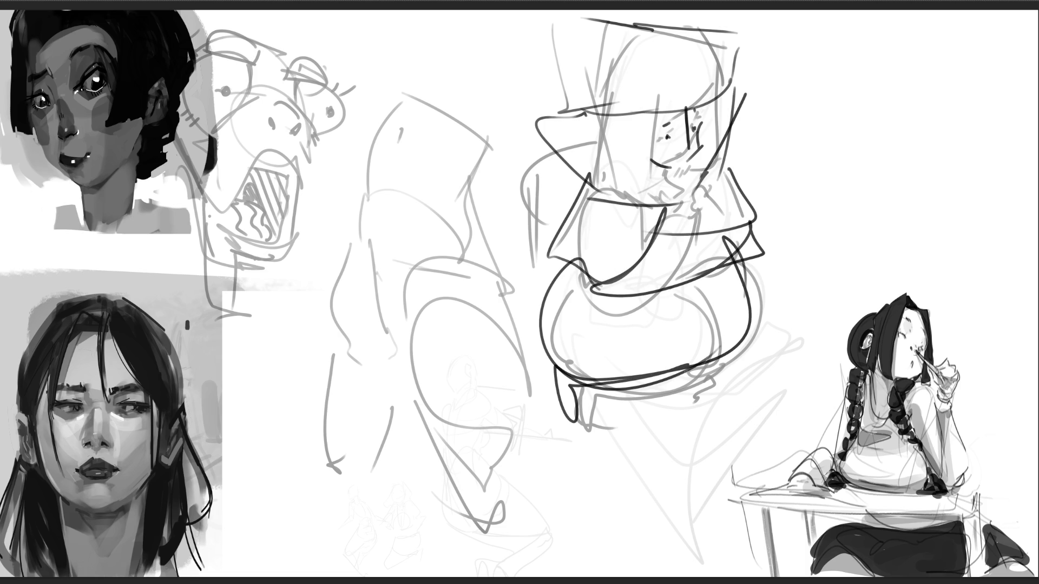
pyautogui.moveTo(601, 325); pyautogui.dragTo(677, 384)
pyautogui.moveTo(682, 370); pyautogui.dragTo(674, 416)
pyautogui.moveTo(590, 149); pyautogui.dragTo(588, 172)
pyautogui.moveTo(588, 172)
pyautogui.mouseDown()
pyautogui.moveTo(511, 173)
pyautogui.moveTo(523, 257)
pyautogui.mouseUp()
pyautogui.moveTo(539, 122); pyautogui.dragTo(634, 206)
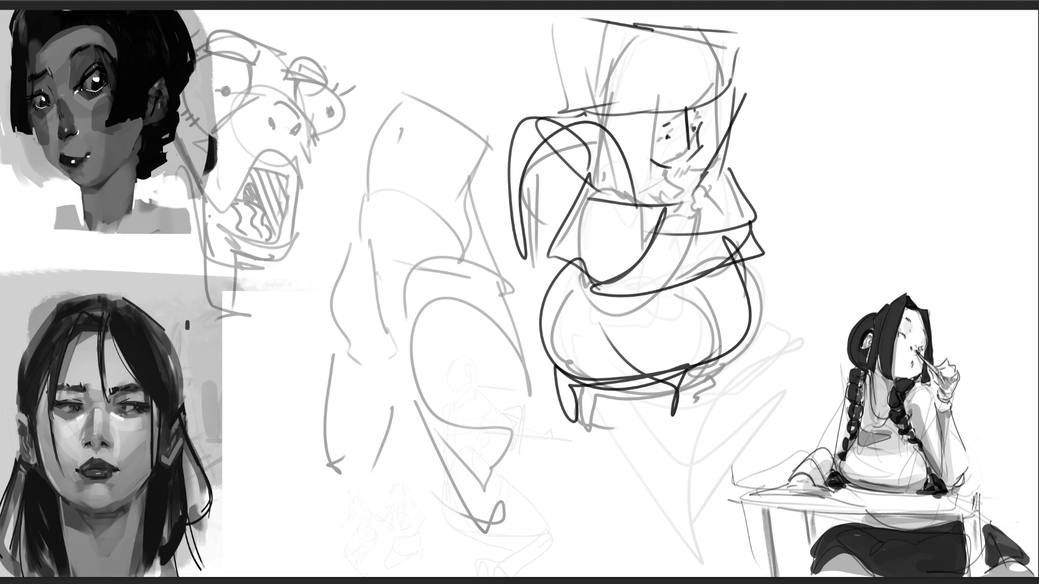
pyautogui.moveTo(537, 303)
pyautogui.mouseDown()
pyautogui.moveTo(417, 279)
pyautogui.moveTo(765, 279)
pyautogui.moveTo(464, 279)
pyautogui.moveTo(780, 249)
pyautogui.moveTo(236, 132)
pyautogui.moveTo(462, 355)
pyautogui.moveTo(454, 128)
pyautogui.moveTo(229, 238)
pyautogui.moveTo(130, 104)
pyautogui.moveTo(687, 313)
pyautogui.moveTo(510, 332)
pyautogui.moveTo(82, 336)
pyautogui.mouseUp()
# Step: With a smaller brush, sketch a new figure's head, ear, jaw, neck, shoulder and chest
pyautogui.press('[')
pyautogui.press('[')
pyautogui.press('[')
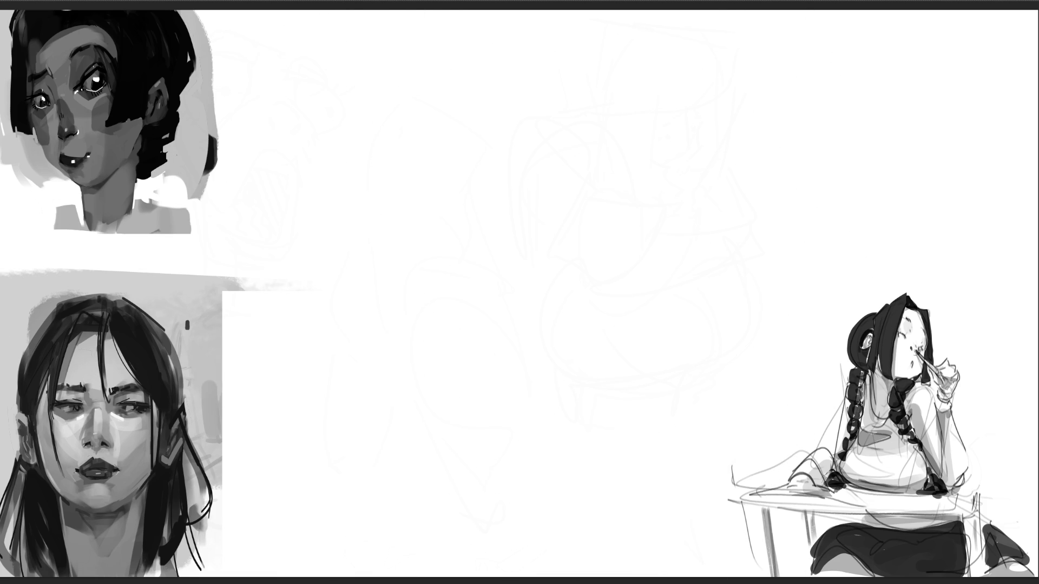
pyautogui.moveTo(458, 79)
pyautogui.mouseDown()
pyautogui.moveTo(431, 129)
pyautogui.moveTo(505, 91)
pyautogui.moveTo(539, 141)
pyautogui.mouseUp()
pyautogui.moveTo(531, 184)
pyautogui.mouseDown()
pyautogui.moveTo(476, 166)
pyautogui.moveTo(574, 142)
pyautogui.mouseUp()
pyautogui.moveTo(603, 169); pyautogui.dragTo(598, 185)
pyautogui.moveTo(600, 176)
pyautogui.mouseDown()
pyautogui.moveTo(628, 181)
pyautogui.moveTo(601, 230)
pyautogui.moveTo(622, 154)
pyautogui.moveTo(649, 184)
pyautogui.mouseUp()
pyautogui.moveTo(628, 144)
pyautogui.mouseDown()
pyautogui.moveTo(587, 233)
pyautogui.moveTo(660, 197)
pyautogui.moveTo(617, 260)
pyautogui.moveTo(581, 280)
pyautogui.moveTo(625, 316)
pyautogui.moveTo(558, 327)
pyautogui.moveTo(704, 212)
pyautogui.moveTo(703, 257)
pyautogui.moveTo(578, 375)
pyautogui.mouseUp()
pyautogui.moveTo(701, 214)
pyautogui.mouseDown()
pyautogui.moveTo(731, 230)
pyautogui.moveTo(503, 416)
pyautogui.moveTo(552, 438)
pyautogui.moveTo(579, 496)
pyautogui.moveTo(503, 509)
pyautogui.moveTo(627, 487)
pyautogui.moveTo(586, 390)
pyautogui.mouseUp()
pyautogui.moveTo(592, 120)
pyautogui.mouseDown()
pyautogui.moveTo(602, 136)
pyautogui.moveTo(617, 122)
pyautogui.moveTo(676, 163)
pyautogui.moveTo(671, 208)
pyautogui.moveTo(511, 294)
pyautogui.moveTo(541, 303)
pyautogui.mouseUp()
pyautogui.moveTo(563, 295); pyautogui.dragTo(568, 293)
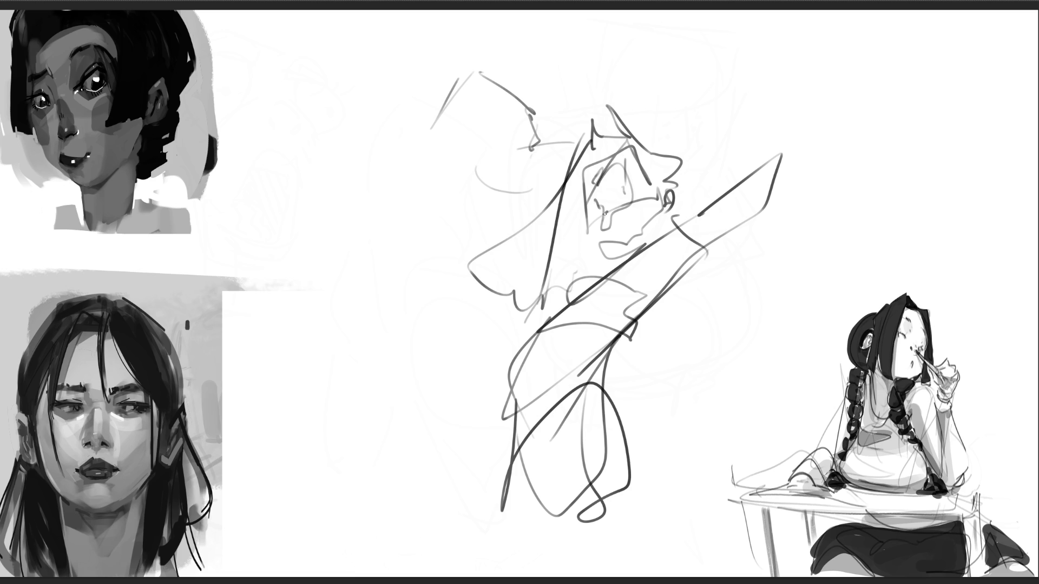
pyautogui.moveTo(597, 246)
pyautogui.mouseDown()
pyautogui.moveTo(658, 225)
pyautogui.moveTo(606, 274)
pyautogui.moveTo(650, 267)
pyautogui.moveTo(617, 351)
pyautogui.moveTo(698, 295)
pyautogui.moveTo(658, 360)
pyautogui.moveTo(699, 292)
pyautogui.moveTo(676, 334)
pyautogui.mouseUp()
pyautogui.moveTo(535, 339)
pyautogui.mouseDown()
pyautogui.moveTo(522, 284)
pyautogui.moveTo(573, 257)
pyautogui.moveTo(607, 282)
pyautogui.mouseUp()
pyautogui.moveTo(568, 322); pyautogui.dragTo(556, 340)
# Step: Draw the figure's hip, leg lines, lower leg and looping foot
pyautogui.moveTo(608, 417); pyautogui.dragTo(638, 527)
pyautogui.moveTo(643, 437)
pyautogui.mouseDown()
pyautogui.moveTo(676, 500)
pyautogui.moveTo(650, 524)
pyautogui.mouseUp()
pyautogui.moveTo(511, 434); pyautogui.dragTo(522, 549)
pyautogui.moveTo(514, 457); pyautogui.dragTo(550, 550)
pyautogui.moveTo(533, 505)
pyautogui.mouseDown()
pyautogui.moveTo(583, 454)
pyautogui.moveTo(616, 549)
pyautogui.mouseUp()
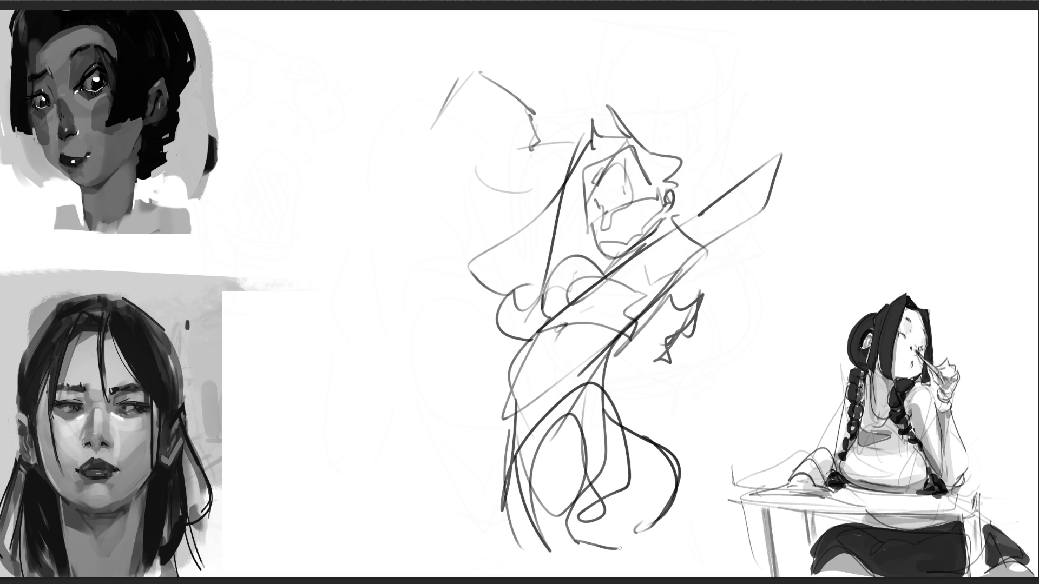
# Step: Add diagonals, a zigzag and an S-curve at upper right plus a triangular shape at left
pyautogui.moveTo(736, 208); pyautogui.dragTo(813, 130)
pyautogui.moveTo(764, 171); pyautogui.dragTo(761, 85)
pyautogui.moveTo(771, 154); pyautogui.dragTo(755, 200)
pyautogui.moveTo(723, 169)
pyautogui.mouseDown()
pyautogui.moveTo(780, 58)
pyautogui.moveTo(681, 130)
pyautogui.mouseUp()
pyautogui.moveTo(824, 16); pyautogui.dragTo(690, 122)
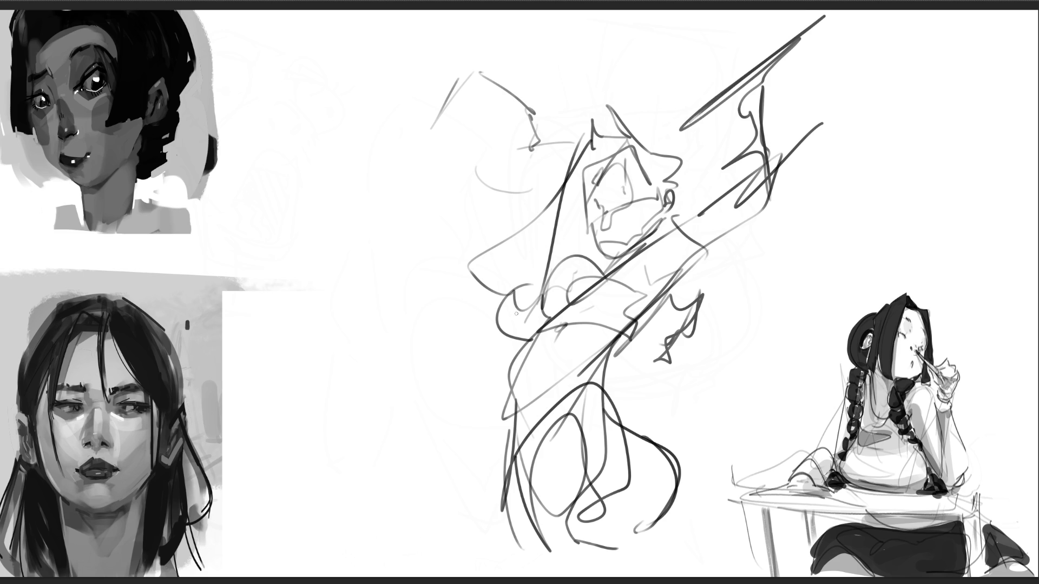
pyautogui.moveTo(403, 351)
pyautogui.mouseDown()
pyautogui.moveTo(383, 357)
pyautogui.moveTo(385, 284)
pyautogui.moveTo(399, 261)
pyautogui.mouseUp()
pyautogui.moveTo(374, 342)
pyautogui.mouseDown()
pyautogui.moveTo(425, 369)
pyautogui.moveTo(326, 308)
pyautogui.moveTo(567, 101)
pyautogui.moveTo(328, 306)
pyautogui.mouseUp()
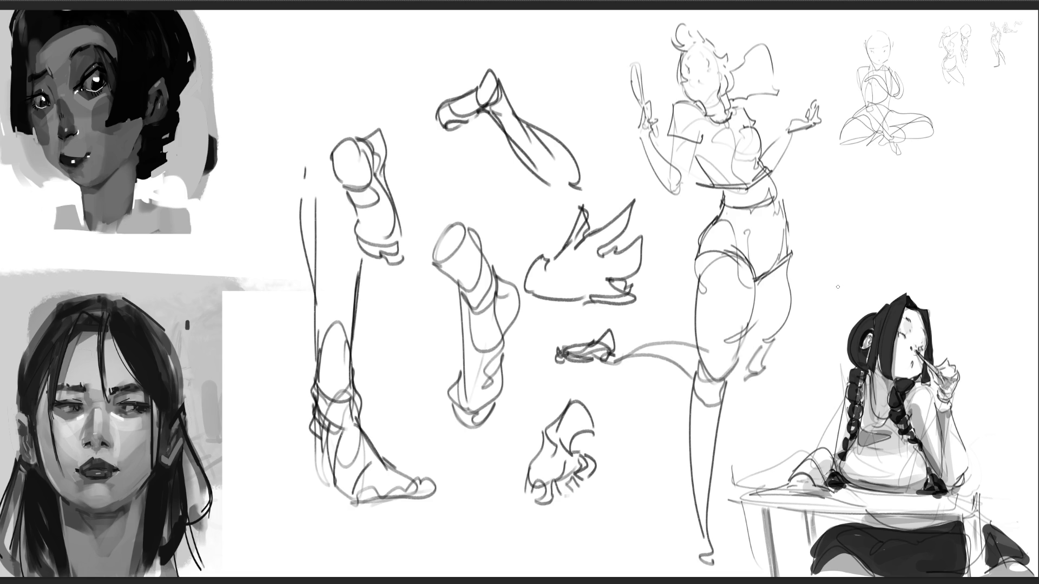
# Step: Enlarge the eraser, remove the thigh crease and knee lines, and redraw the back-thigh contour
pyautogui.press(']')
pyautogui.press(']')
pyautogui.press(']')
pyautogui.moveTo(741, 287)
pyautogui.mouseDown()
pyautogui.moveTo(726, 336)
pyautogui.moveTo(739, 323)
pyautogui.mouseUp()
pyautogui.moveTo(717, 362)
pyautogui.mouseDown()
pyautogui.moveTo(711, 344)
pyautogui.moveTo(709, 410)
pyautogui.moveTo(716, 370)
pyautogui.mouseUp()
pyautogui.moveTo(773, 305)
pyautogui.mouseDown()
pyautogui.moveTo(757, 355)
pyautogui.moveTo(762, 344)
pyautogui.mouseUp()
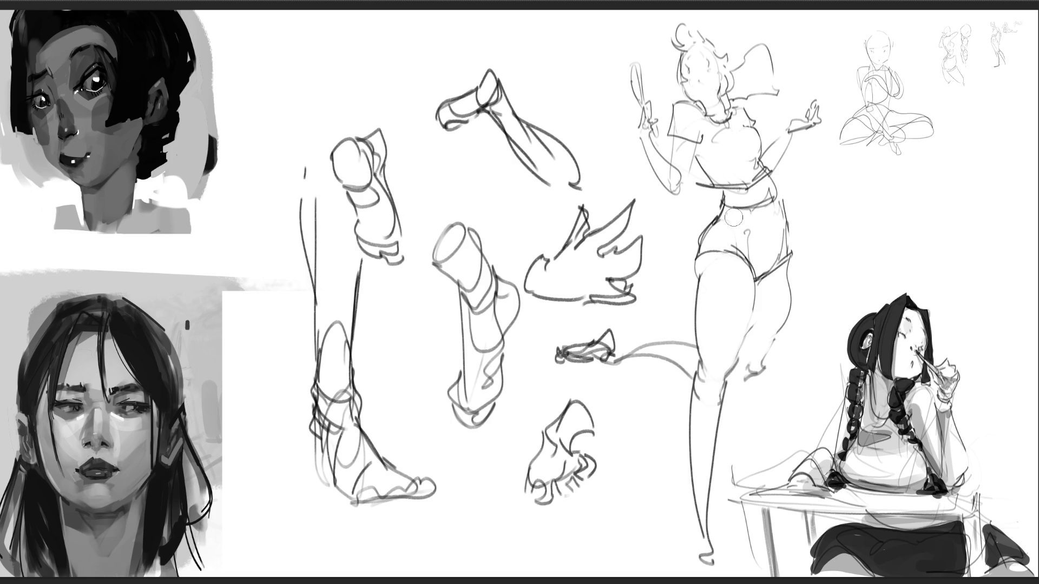
# Step: Shade the standing figure's sleeve, arm, hand, chest, hips, thigh, knee and tail in mid-grey
pyautogui.moveTo(698, 133)
pyautogui.mouseDown()
pyautogui.moveTo(671, 139)
pyautogui.moveTo(698, 145)
pyautogui.mouseUp()
pyautogui.moveTo(790, 134)
pyautogui.mouseDown()
pyautogui.moveTo(782, 145)
pyautogui.moveTo(783, 132)
pyautogui.mouseUp()
pyautogui.moveTo(648, 136); pyautogui.dragTo(650, 140)
pyautogui.moveTo(698, 99); pyautogui.dragTo(707, 102)
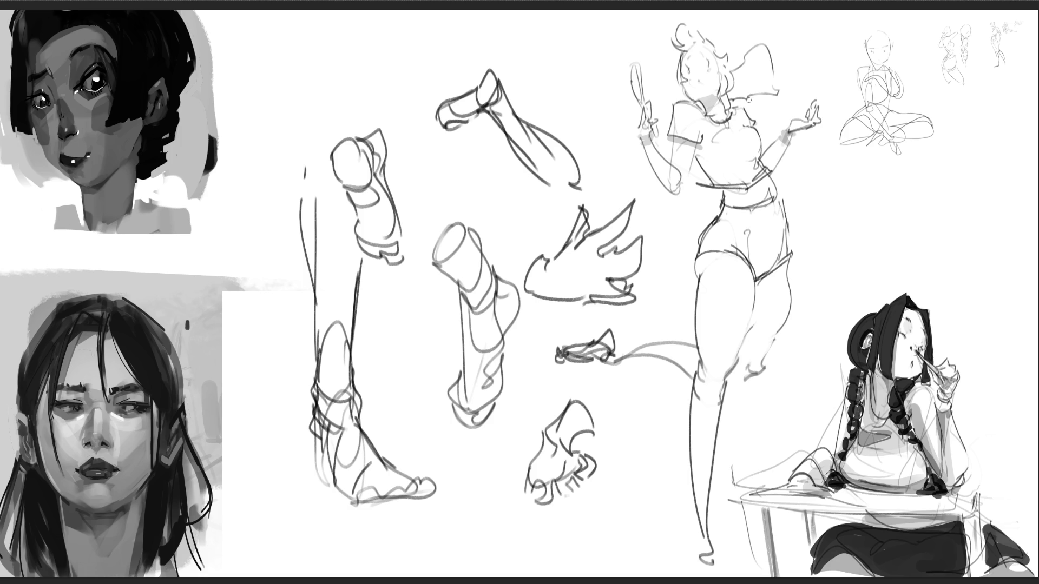
pyautogui.moveTo(723, 156)
pyautogui.mouseDown()
pyautogui.moveTo(752, 148)
pyautogui.moveTo(725, 163)
pyautogui.moveTo(754, 169)
pyautogui.moveTo(706, 165)
pyautogui.moveTo(766, 187)
pyautogui.moveTo(719, 194)
pyautogui.moveTo(728, 207)
pyautogui.mouseUp()
pyautogui.moveTo(774, 177); pyautogui.dragTo(732, 207)
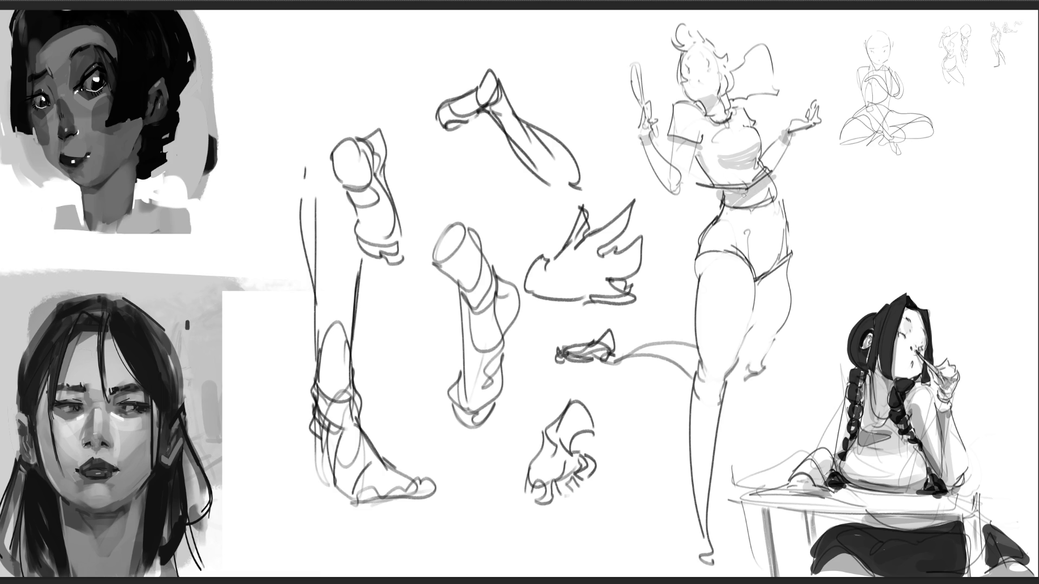
pyautogui.moveTo(755, 278)
pyautogui.mouseDown()
pyautogui.moveTo(782, 251)
pyautogui.moveTo(755, 287)
pyautogui.moveTo(756, 346)
pyautogui.moveTo(742, 368)
pyautogui.mouseUp()
pyautogui.moveTo(773, 297)
pyautogui.mouseDown()
pyautogui.moveTo(753, 358)
pyautogui.moveTo(765, 368)
pyautogui.mouseUp()
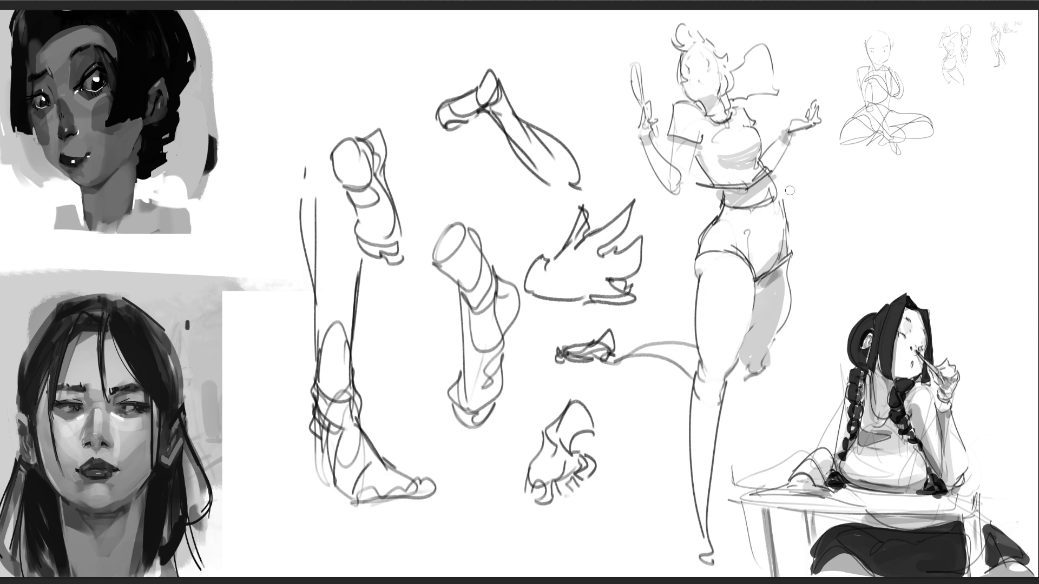
pyautogui.moveTo(734, 362); pyautogui.dragTo(720, 385)
pyautogui.moveTo(654, 350); pyautogui.dragTo(695, 361)
pyautogui.moveTo(702, 524); pyautogui.dragTo(708, 548)
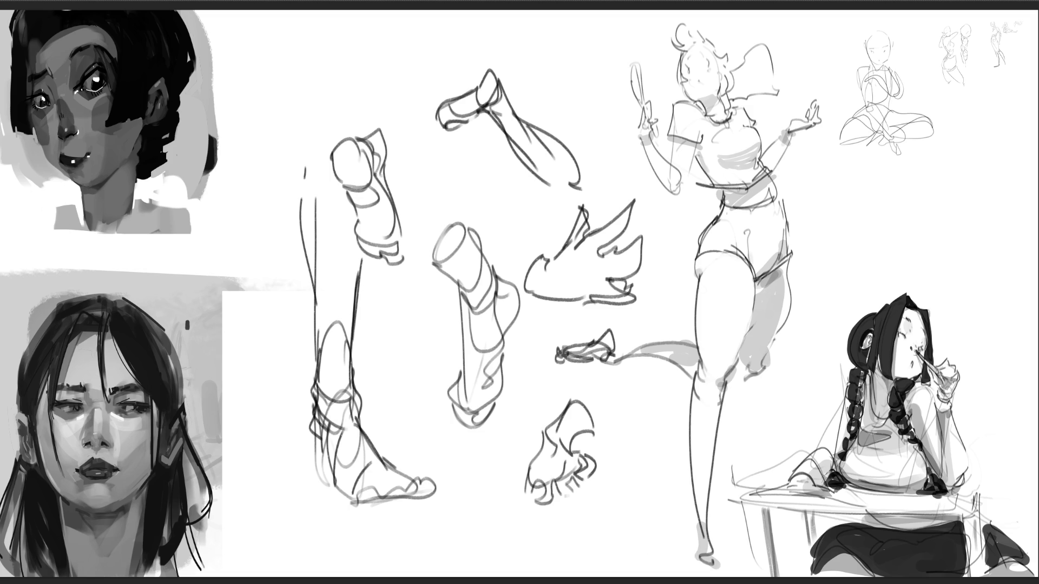
# Step: Shade the shins, ankles, heels and soles of the three leg and foot studies
pyautogui.moveTo(496, 104); pyautogui.dragTo(556, 177)
pyautogui.moveTo(457, 115); pyautogui.dragTo(508, 89)
pyautogui.moveTo(344, 178)
pyautogui.mouseDown()
pyautogui.moveTo(379, 225)
pyautogui.moveTo(373, 246)
pyautogui.moveTo(390, 239)
pyautogui.mouseUp()
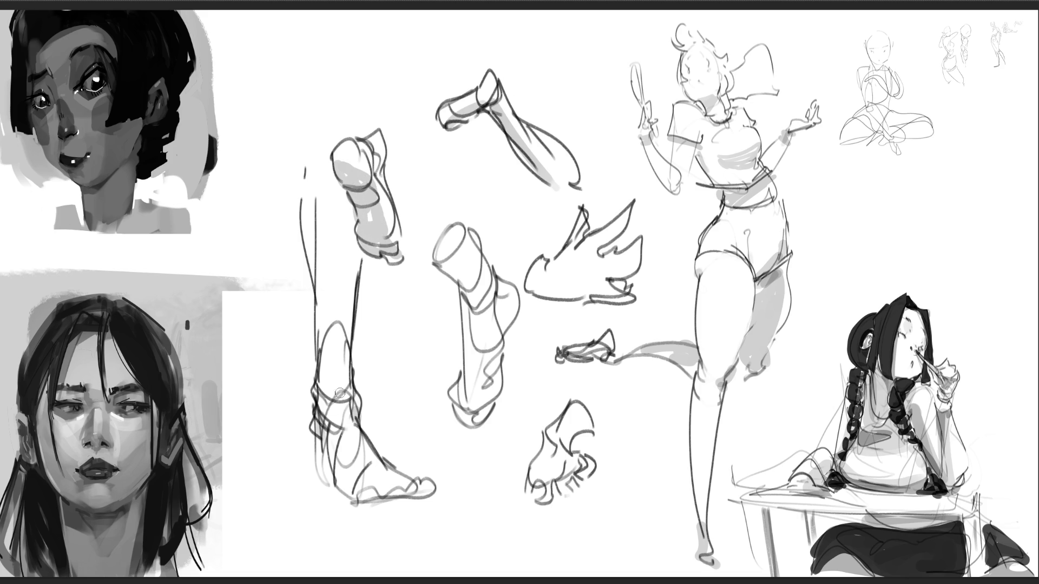
pyautogui.moveTo(324, 463)
pyautogui.mouseDown()
pyautogui.moveTo(331, 490)
pyautogui.moveTo(379, 500)
pyautogui.moveTo(409, 483)
pyautogui.moveTo(427, 493)
pyautogui.mouseUp()
pyautogui.moveTo(461, 400)
pyautogui.mouseDown()
pyautogui.moveTo(477, 405)
pyautogui.moveTo(486, 378)
pyautogui.mouseUp()
pyautogui.moveTo(453, 276)
pyautogui.mouseDown()
pyautogui.moveTo(476, 309)
pyautogui.moveTo(492, 305)
pyautogui.moveTo(495, 324)
pyautogui.moveTo(511, 313)
pyautogui.moveTo(490, 379)
pyautogui.mouseUp()
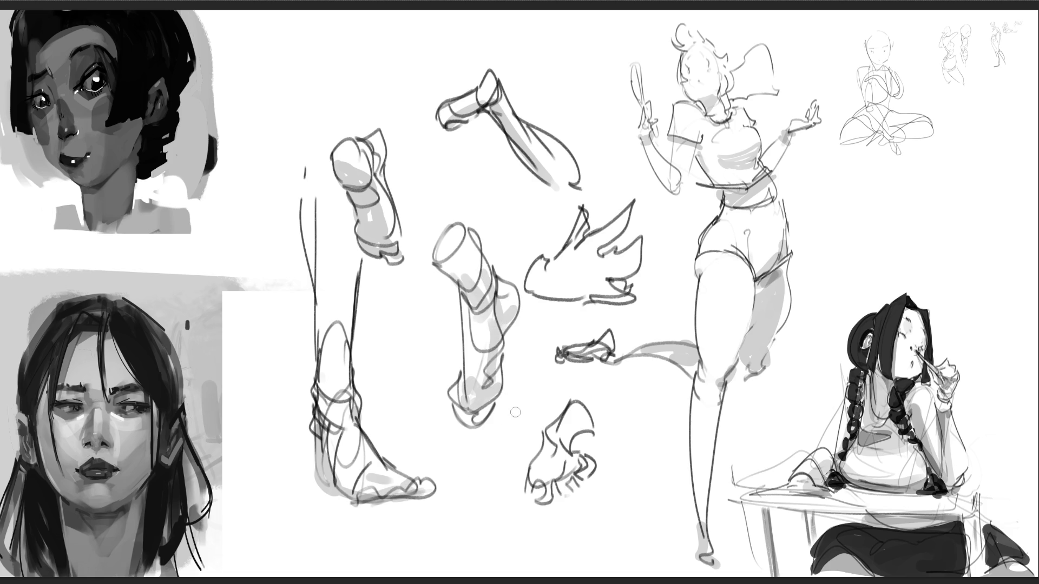
# Step: Shade the hand sketch and the bird's underside and wings, then start a letter between the leg studies
pyautogui.moveTo(543, 479)
pyautogui.mouseDown()
pyautogui.moveTo(555, 455)
pyautogui.moveTo(569, 474)
pyautogui.moveTo(590, 468)
pyautogui.moveTo(594, 439)
pyautogui.mouseUp()
pyautogui.moveTo(528, 292)
pyautogui.mouseDown()
pyautogui.moveTo(637, 296)
pyautogui.moveTo(636, 273)
pyautogui.mouseUp()
pyautogui.moveTo(630, 226)
pyautogui.mouseDown()
pyautogui.moveTo(584, 267)
pyautogui.moveTo(578, 255)
pyautogui.moveTo(577, 286)
pyautogui.moveTo(549, 290)
pyautogui.mouseUp()
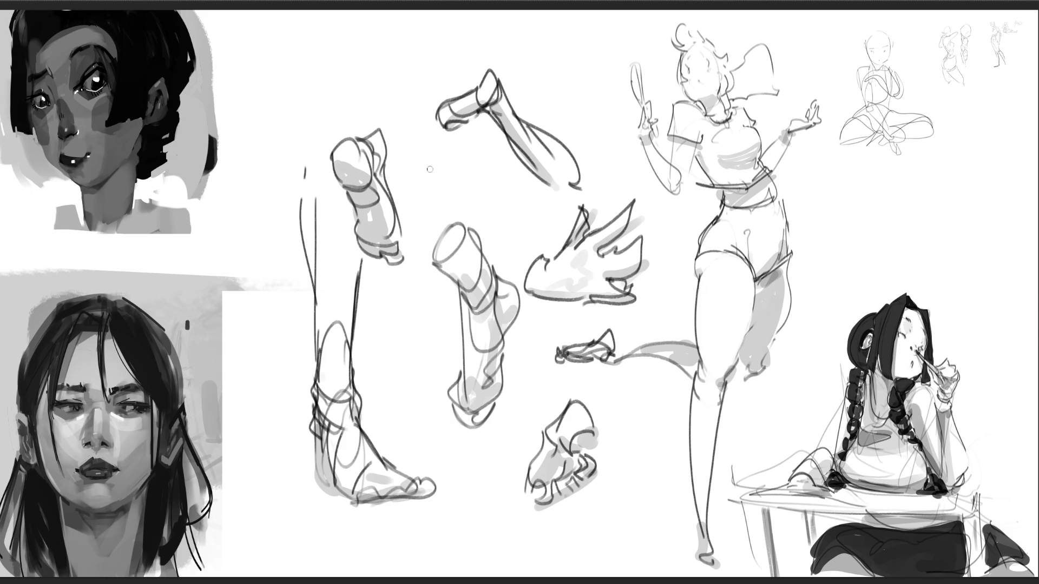
pyautogui.moveTo(414, 180); pyautogui.dragTo(426, 202)
# Step: Write 'B', 'R' and a final 'B' in dark pen strokes between the leg sketches
pyautogui.moveTo(427, 151)
pyautogui.mouseDown()
pyautogui.moveTo(398, 187)
pyautogui.moveTo(410, 196)
pyautogui.mouseUp()
pyautogui.moveTo(406, 207); pyautogui.dragTo(427, 194)
pyautogui.moveTo(445, 147)
pyautogui.mouseDown()
pyautogui.moveTo(461, 204)
pyautogui.moveTo(489, 222)
pyautogui.mouseUp()
pyautogui.moveTo(493, 187)
pyautogui.mouseDown()
pyautogui.moveTo(510, 233)
pyautogui.moveTo(496, 244)
pyautogui.mouseUp()
pyautogui.moveTo(425, 208)
pyautogui.mouseDown()
pyautogui.moveTo(419, 141)
pyautogui.moveTo(441, 211)
pyautogui.mouseUp()
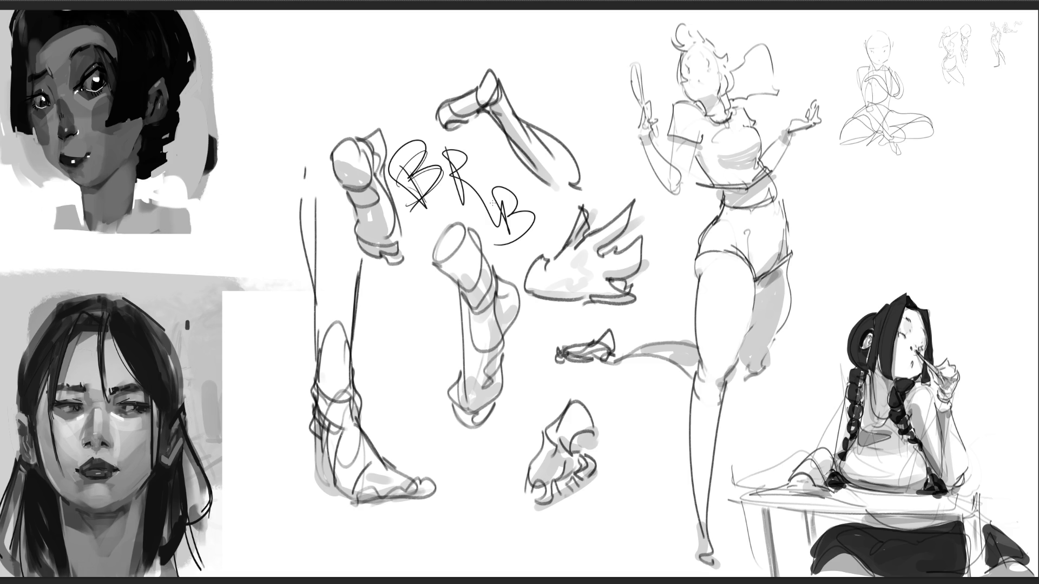
# Step: Draw test scribbles, then undo them along with the upper-left portrait and seated-girl drawing
pyautogui.moveTo(537, 133)
pyautogui.mouseDown()
pyautogui.moveTo(519, 132)
pyautogui.moveTo(383, 552)
pyautogui.mouseUp()
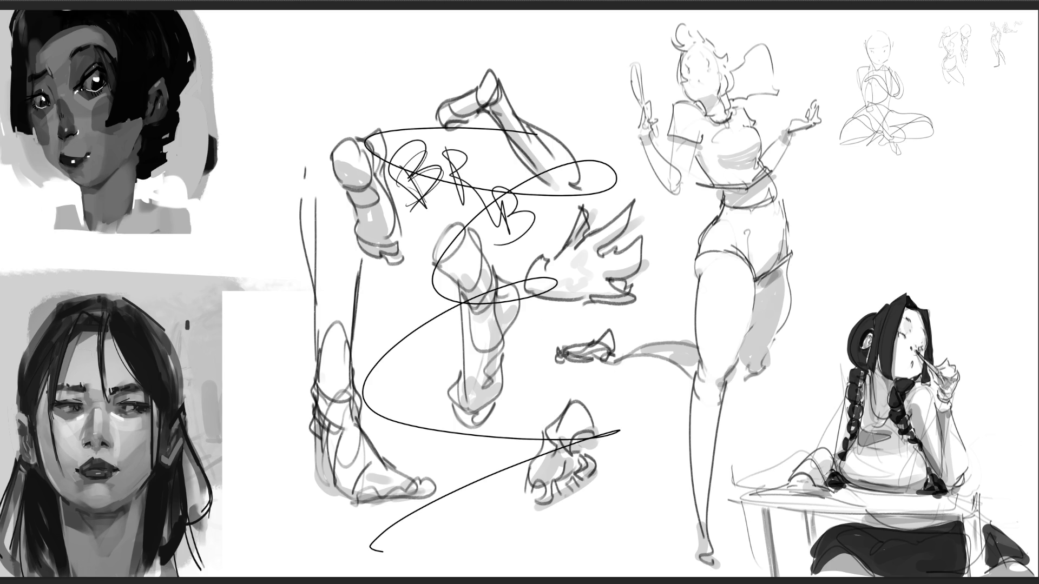
pyautogui.hotkey('ctrl', 'z')
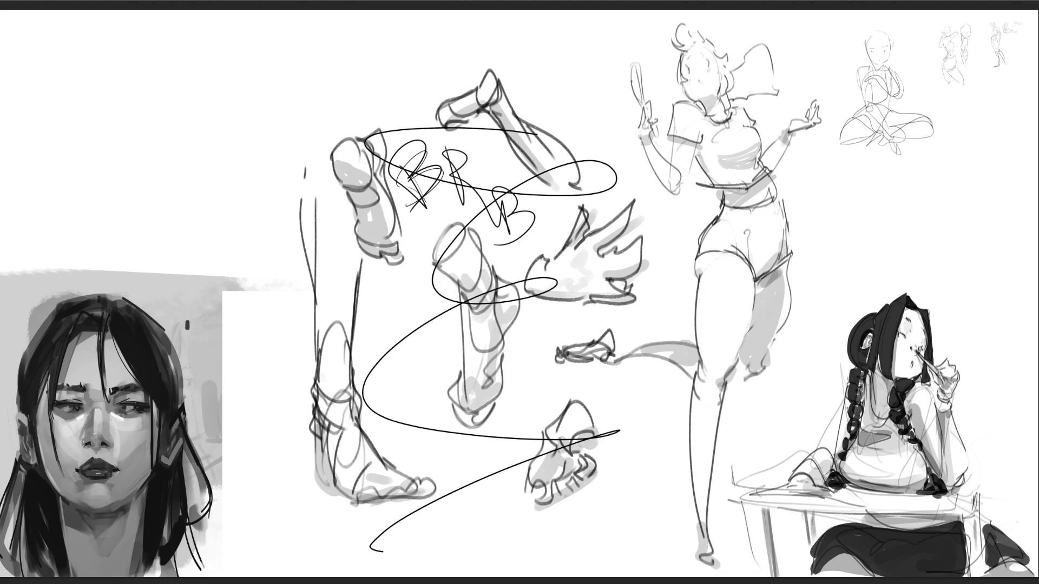
pyautogui.moveTo(679, 222)
pyautogui.mouseDown()
pyautogui.moveTo(451, 243)
pyautogui.moveTo(300, 457)
pyautogui.mouseUp()
pyautogui.hotkey('ctrl', 'z')
pyautogui.hotkey('ctrl', 'z')
pyautogui.hotkey('ctrl', 'z')
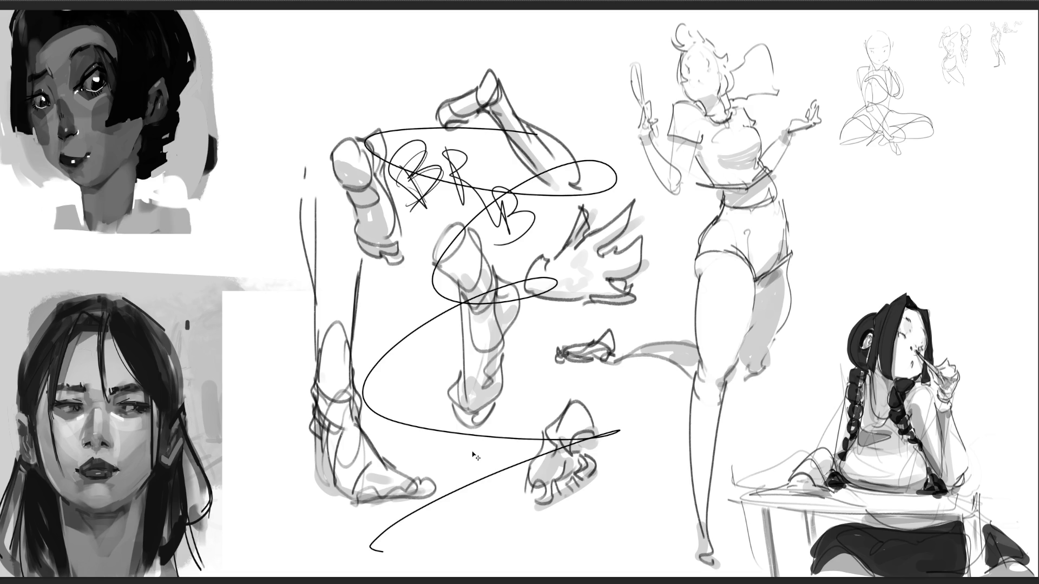
pyautogui.hotkey('ctrl', 'z')
pyautogui.hotkey('ctrl', 'z')
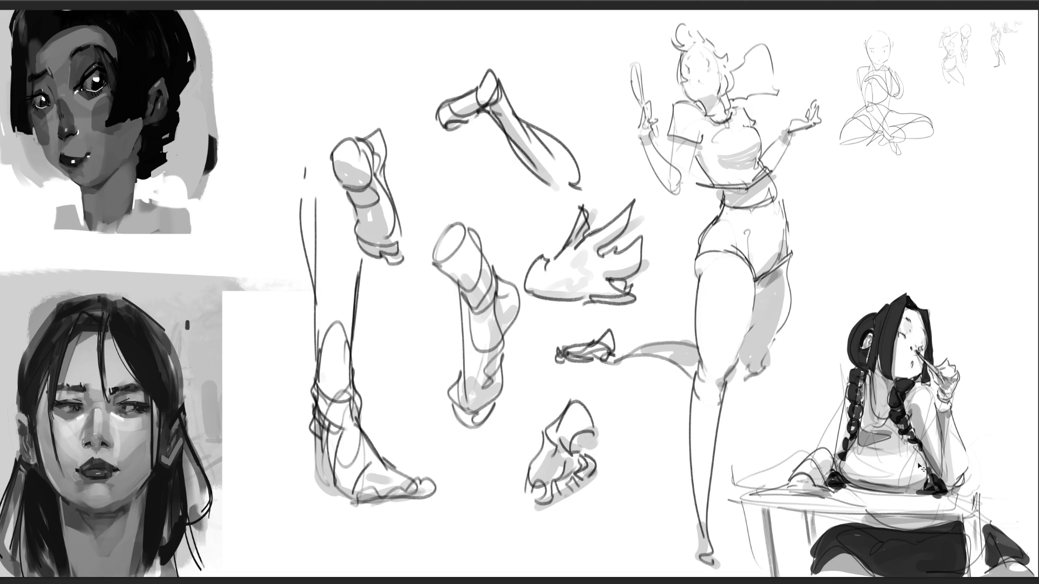
pyautogui.hotkey('ctrl', 'z')
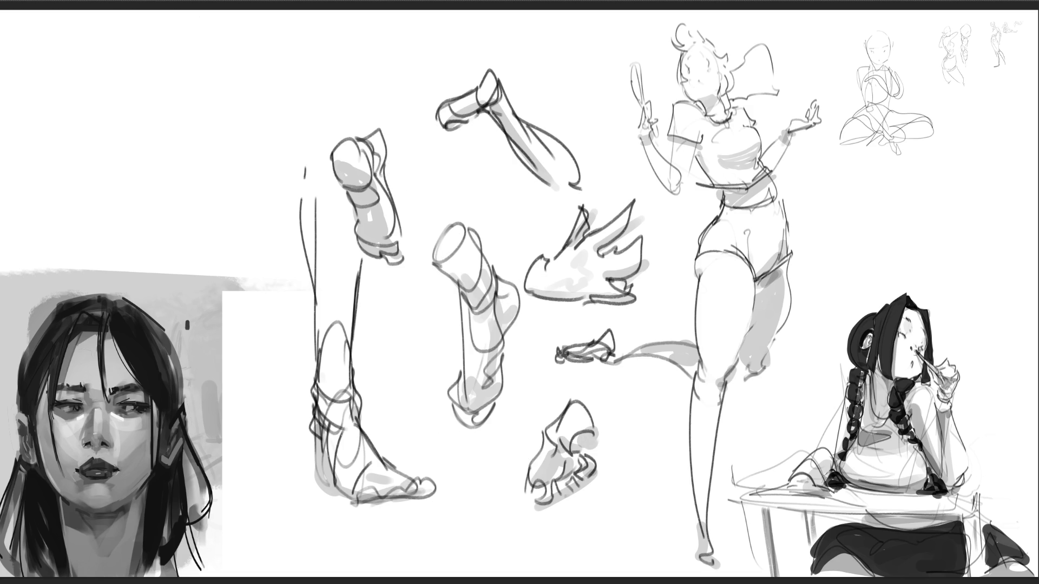
pyautogui.hotkey('ctrl', 'z')
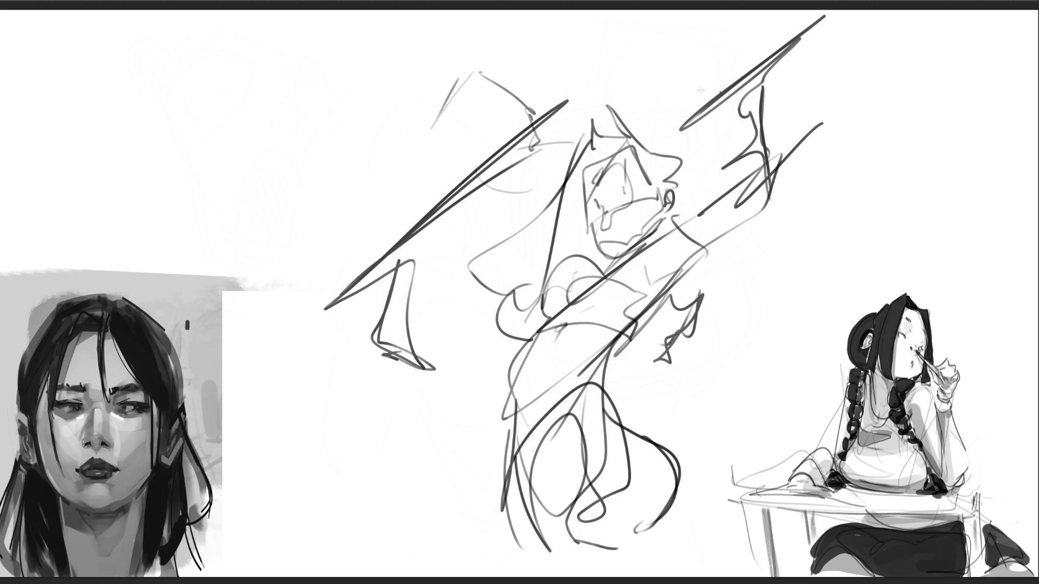
# Step: Lighten the sword-figure gesture sketch to a pale grey underdrawing
pyautogui.click(571, 232)
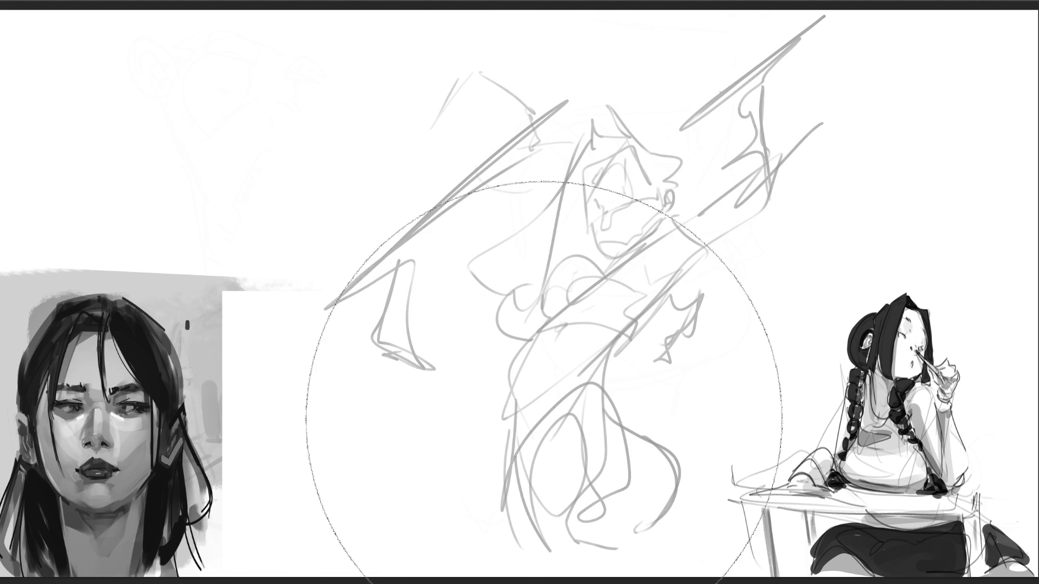
pyautogui.moveTo(545, 416); pyautogui.dragTo(696, 498)
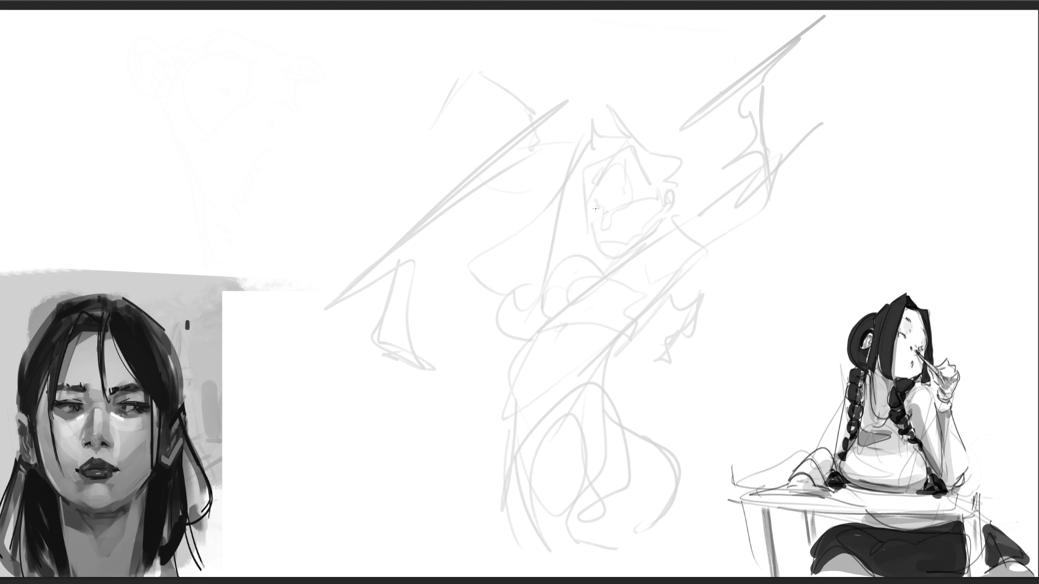
# Step: Ink the girl's eyes, lashes and jaw-chin line, redrawing the jaw once
pyautogui.moveTo(589, 199)
pyautogui.mouseDown()
pyautogui.moveTo(599, 206)
pyautogui.moveTo(623, 182)
pyautogui.moveTo(627, 195)
pyautogui.mouseUp()
pyautogui.moveTo(598, 205)
pyautogui.mouseDown()
pyautogui.moveTo(598, 243)
pyautogui.moveTo(607, 253)
pyautogui.moveTo(636, 240)
pyautogui.moveTo(624, 252)
pyautogui.mouseUp()
pyautogui.moveTo(614, 253)
pyautogui.mouseDown()
pyautogui.moveTo(627, 247)
pyautogui.moveTo(623, 265)
pyautogui.moveTo(615, 262)
pyautogui.mouseUp()
pyautogui.hotkey('ctrl', 'z')
pyautogui.moveTo(645, 237)
pyautogui.mouseDown()
pyautogui.moveTo(628, 250)
pyautogui.moveTo(653, 223)
pyautogui.mouseUp()
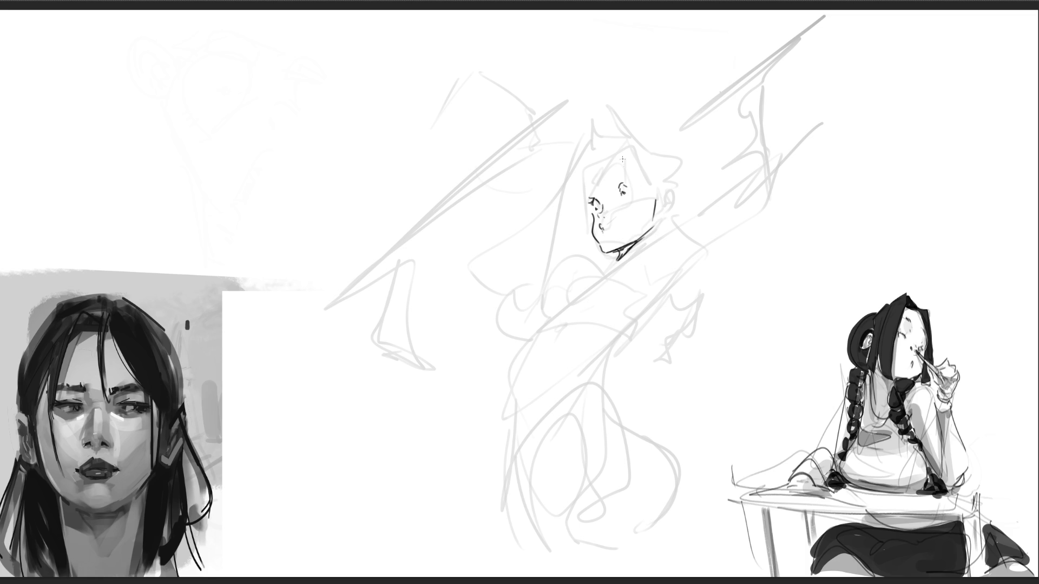
pyautogui.moveTo(627, 183)
pyautogui.mouseDown()
pyautogui.moveTo(635, 189)
pyautogui.moveTo(626, 183)
pyautogui.mouseUp()
# Step: Ink the left face edge, forehead and hairline, undoing a stray hair tuft
pyautogui.moveTo(588, 182)
pyautogui.mouseDown()
pyautogui.moveTo(613, 171)
pyautogui.moveTo(586, 183)
pyautogui.mouseUp()
pyautogui.moveTo(584, 173)
pyautogui.mouseDown()
pyautogui.moveTo(631, 146)
pyautogui.moveTo(587, 162)
pyautogui.moveTo(590, 172)
pyautogui.moveTo(579, 143)
pyautogui.mouseUp()
pyautogui.hotkey('ctrl', 'z')
pyautogui.moveTo(587, 138)
pyautogui.mouseDown()
pyautogui.moveTo(638, 140)
pyautogui.moveTo(595, 143)
pyautogui.moveTo(591, 127)
pyautogui.moveTo(648, 140)
pyautogui.moveTo(636, 140)
pyautogui.moveTo(619, 111)
pyautogui.moveTo(659, 180)
pyautogui.mouseUp()
pyautogui.hotkey('ctrl', 'z')
pyautogui.hotkey('ctrl', 'z')
pyautogui.hotkey('ctrl', 'z')
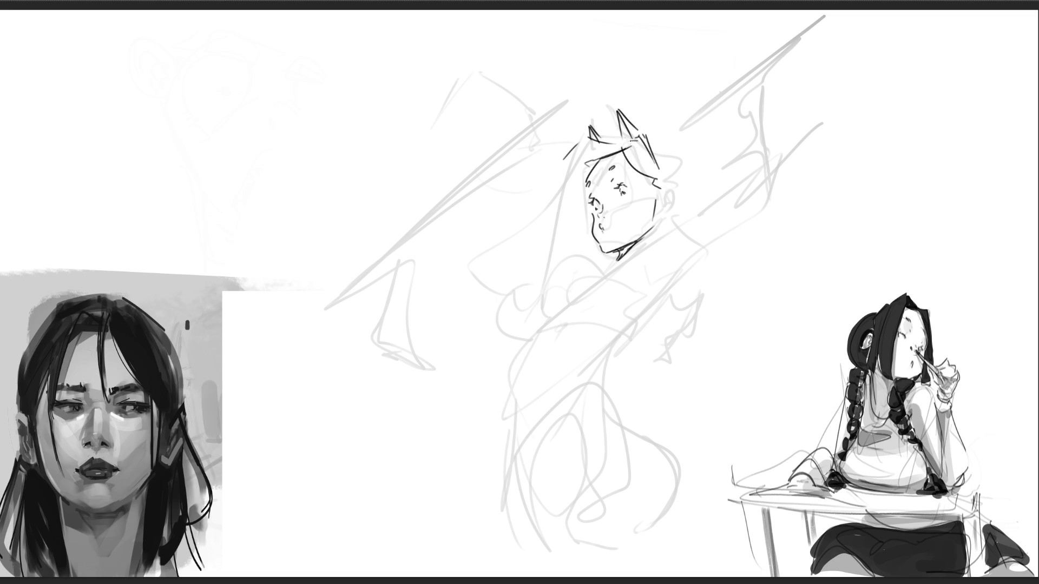
# Step: Ink a hair strand beside the face, the back of the head and the right ear
pyautogui.moveTo(570, 154)
pyautogui.mouseDown()
pyautogui.moveTo(541, 200)
pyautogui.moveTo(570, 201)
pyautogui.mouseUp()
pyautogui.moveTo(648, 137)
pyautogui.mouseDown()
pyautogui.moveTo(681, 163)
pyautogui.moveTo(677, 210)
pyautogui.moveTo(670, 182)
pyautogui.mouseUp()
pyautogui.moveTo(664, 190); pyautogui.dragTo(675, 182)
pyautogui.moveTo(678, 182)
pyautogui.mouseDown()
pyautogui.moveTo(659, 211)
pyautogui.moveTo(662, 198)
pyautogui.mouseUp()
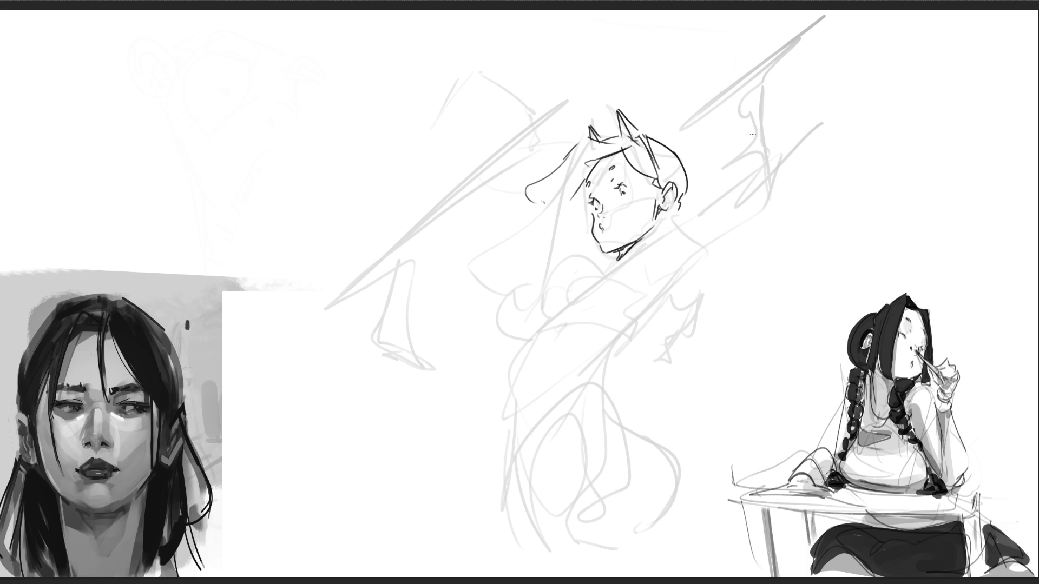
# Step: Ink the neck, collar and shoulder lines below the chin
pyautogui.moveTo(649, 233)
pyautogui.mouseDown()
pyautogui.moveTo(615, 265)
pyautogui.moveTo(652, 241)
pyautogui.mouseUp()
pyautogui.moveTo(655, 238); pyautogui.dragTo(606, 269)
pyautogui.moveTo(608, 261); pyautogui.dragTo(602, 271)
pyautogui.moveTo(652, 241); pyautogui.dragTo(625, 277)
pyautogui.moveTo(656, 239)
pyautogui.mouseDown()
pyautogui.moveTo(668, 230)
pyautogui.moveTo(709, 266)
pyautogui.moveTo(727, 249)
pyautogui.mouseUp()
pyautogui.moveTo(687, 210); pyautogui.dragTo(700, 220)
pyautogui.moveTo(725, 265); pyautogui.dragTo(665, 289)
pyautogui.moveTo(648, 254); pyautogui.dragTo(664, 295)
# Step: Ink the diagonal sleeve with a pointed tip, the arm edge and a straight chest line
pyautogui.moveTo(663, 295)
pyautogui.mouseDown()
pyautogui.moveTo(682, 292)
pyautogui.moveTo(618, 371)
pyautogui.moveTo(619, 390)
pyautogui.moveTo(571, 376)
pyautogui.moveTo(498, 430)
pyautogui.mouseUp()
pyautogui.moveTo(599, 352)
pyautogui.mouseDown()
pyautogui.moveTo(598, 378)
pyautogui.moveTo(660, 298)
pyautogui.mouseUp()
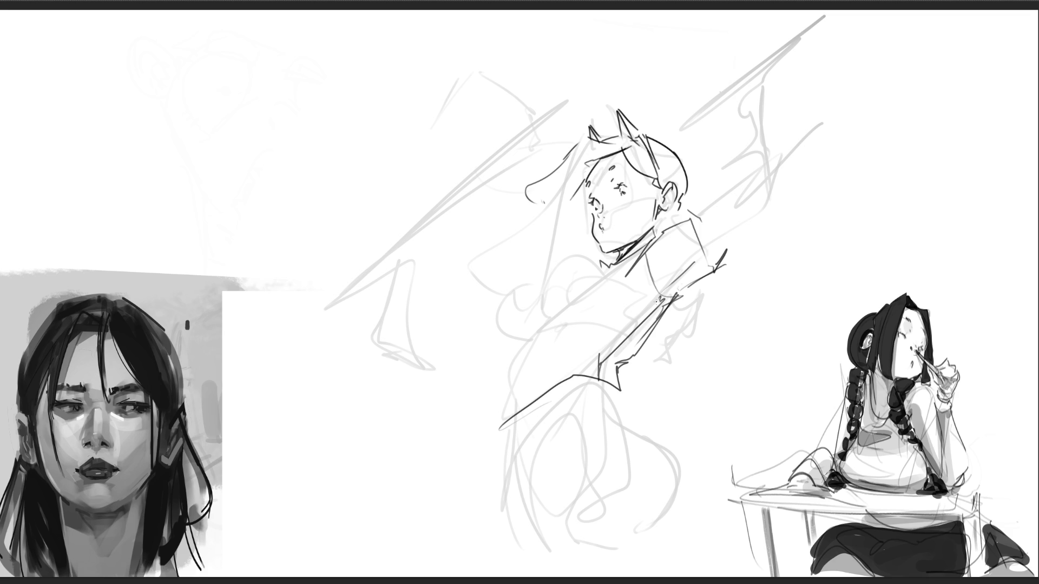
pyautogui.moveTo(499, 427)
pyautogui.mouseDown()
pyautogui.moveTo(508, 437)
pyautogui.moveTo(509, 317)
pyautogui.mouseUp()
pyautogui.moveTo(511, 373)
pyautogui.mouseDown()
pyautogui.moveTo(511, 331)
pyautogui.moveTo(550, 269)
pyautogui.moveTo(614, 254)
pyautogui.mouseUp()
pyautogui.moveTo(607, 272); pyautogui.dragTo(628, 258)
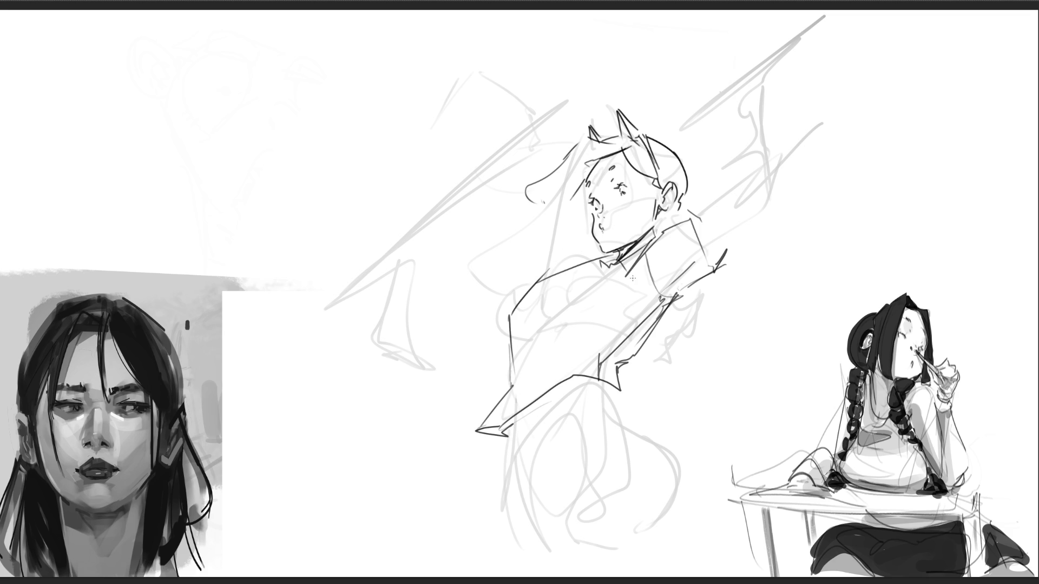
pyautogui.moveTo(506, 335)
pyautogui.mouseDown()
pyautogui.moveTo(552, 335)
pyautogui.moveTo(630, 261)
pyautogui.mouseUp()
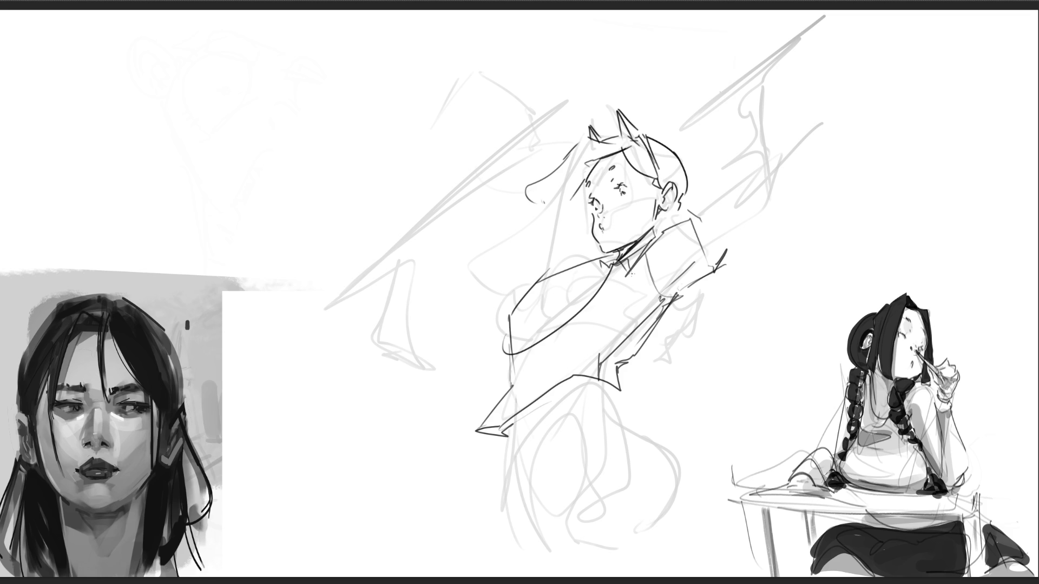
pyautogui.hotkey('ctrl', 'z')
pyautogui.moveTo(509, 339); pyautogui.dragTo(617, 264)
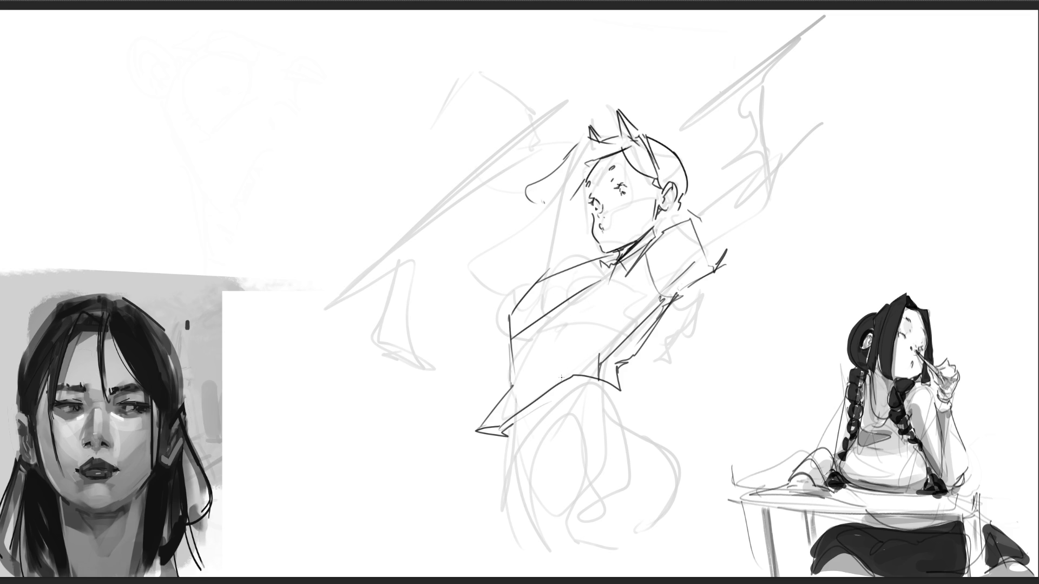
# Step: Ink the waist curve, lower clothing outline, leg lines and hem details
pyautogui.moveTo(514, 410); pyautogui.dragTo(513, 461)
pyautogui.moveTo(515, 412); pyautogui.dragTo(541, 392)
pyautogui.moveTo(604, 379); pyautogui.dragTo(623, 417)
pyautogui.moveTo(513, 462)
pyautogui.mouseDown()
pyautogui.moveTo(613, 400)
pyautogui.moveTo(641, 452)
pyautogui.moveTo(677, 453)
pyautogui.moveTo(732, 520)
pyautogui.mouseUp()
pyautogui.moveTo(726, 476)
pyautogui.mouseDown()
pyautogui.moveTo(723, 503)
pyautogui.moveTo(701, 509)
pyautogui.mouseUp()
pyautogui.moveTo(511, 471)
pyautogui.mouseDown()
pyautogui.moveTo(504, 557)
pyautogui.moveTo(514, 546)
pyautogui.moveTo(516, 574)
pyautogui.mouseUp()
pyautogui.moveTo(565, 545); pyautogui.dragTo(579, 573)
pyautogui.moveTo(596, 470)
pyautogui.mouseDown()
pyautogui.moveTo(577, 567)
pyautogui.moveTo(645, 562)
pyautogui.mouseUp()
pyautogui.moveTo(649, 558); pyautogui.dragTo(637, 574)
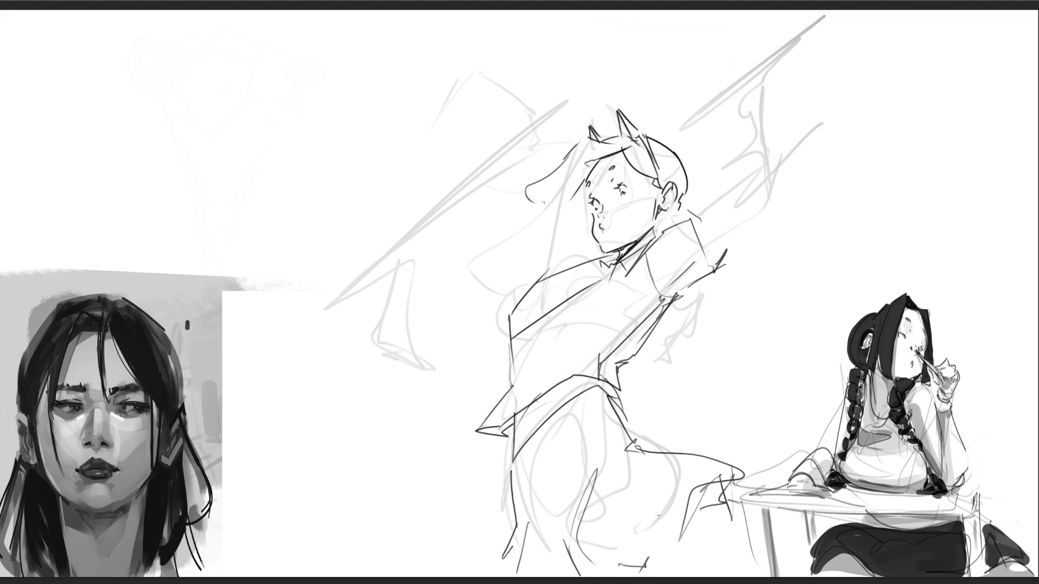
# Step: Ink an arm reaching up-right from the shoulder
pyautogui.moveTo(699, 217); pyautogui.dragTo(787, 175)
pyautogui.moveTo(788, 176); pyautogui.dragTo(791, 207)
pyautogui.moveTo(712, 255)
pyautogui.mouseDown()
pyautogui.moveTo(802, 201)
pyautogui.moveTo(820, 168)
pyautogui.moveTo(886, 143)
pyautogui.mouseUp()
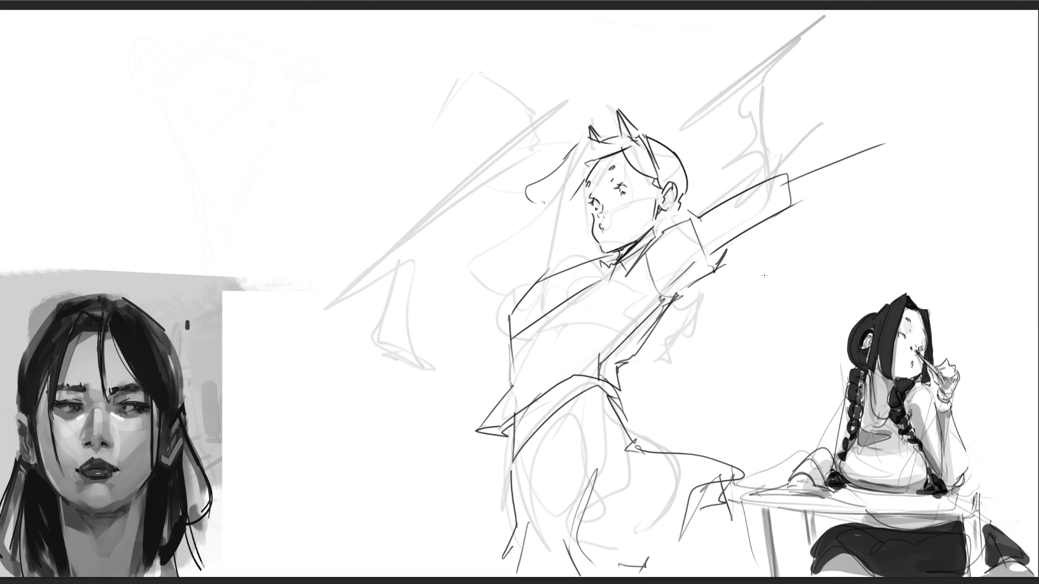
# Step: Ink the hip curve, a hooked diagonal blade line at left, and round glasses on the face
pyautogui.moveTo(644, 342)
pyautogui.mouseDown()
pyautogui.moveTo(648, 353)
pyautogui.moveTo(618, 388)
pyautogui.mouseUp()
pyautogui.moveTo(499, 386)
pyautogui.mouseDown()
pyautogui.moveTo(484, 405)
pyautogui.moveTo(457, 400)
pyautogui.mouseUp()
pyautogui.moveTo(474, 358); pyautogui.dragTo(451, 392)
pyautogui.moveTo(498, 319); pyautogui.dragTo(395, 475)
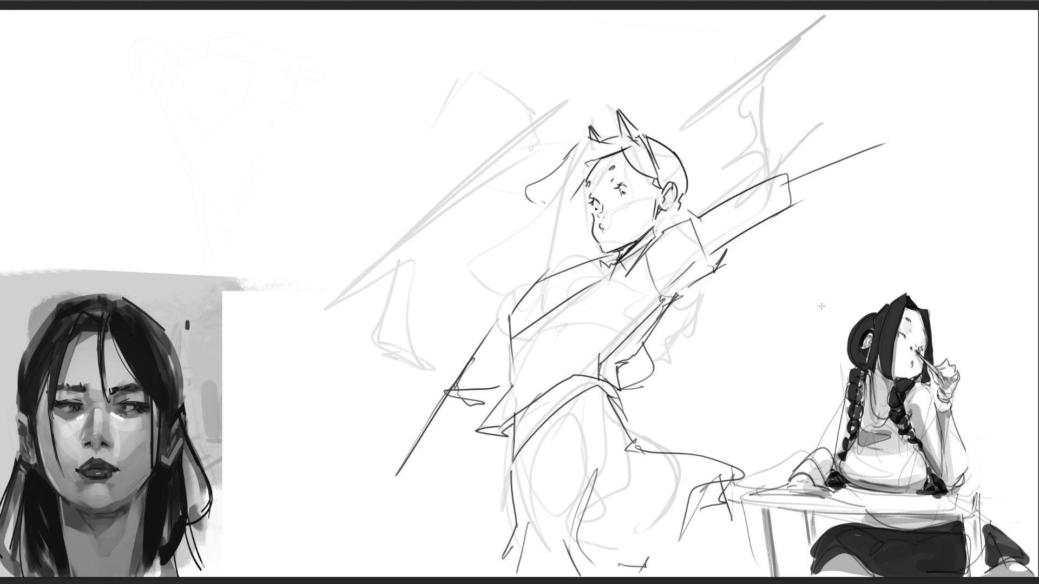
pyautogui.moveTo(576, 186); pyautogui.dragTo(574, 206)
pyautogui.moveTo(584, 225)
pyautogui.mouseDown()
pyautogui.moveTo(580, 183)
pyautogui.moveTo(615, 171)
pyautogui.moveTo(585, 198)
pyautogui.moveTo(657, 180)
pyautogui.mouseUp()
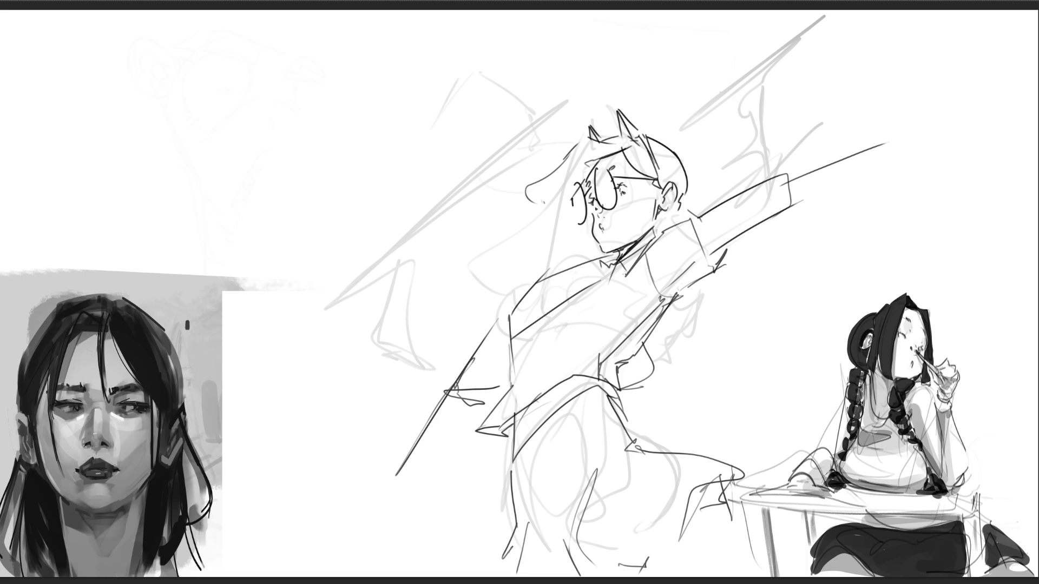
# Step: Ink the mouth, hatch the neck shading, and add a hair bun and curly back strand
pyautogui.moveTo(606, 226); pyautogui.dragTo(601, 228)
pyautogui.moveTo(625, 248); pyautogui.dragTo(622, 257)
pyautogui.moveTo(632, 244); pyautogui.dragTo(625, 256)
pyautogui.moveTo(656, 213); pyautogui.dragTo(662, 228)
pyautogui.moveTo(682, 193); pyautogui.dragTo(684, 219)
pyautogui.moveTo(703, 292)
pyautogui.mouseDown()
pyautogui.moveTo(680, 366)
pyautogui.moveTo(699, 390)
pyautogui.mouseUp()
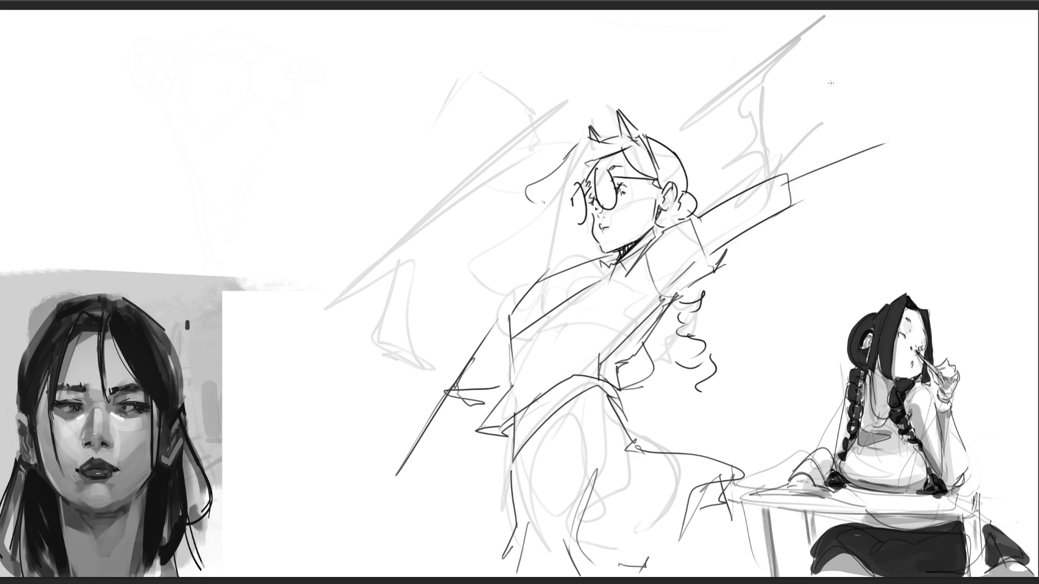
# Step: Draw the cuff, forearm and pointed fist at the end of the raised arm
pyautogui.moveTo(788, 176); pyautogui.dragTo(812, 163)
pyautogui.moveTo(784, 172)
pyautogui.mouseDown()
pyautogui.moveTo(770, 204)
pyautogui.moveTo(777, 218)
pyautogui.mouseUp()
pyautogui.moveTo(823, 165)
pyautogui.mouseDown()
pyautogui.moveTo(831, 180)
pyautogui.moveTo(798, 228)
pyautogui.mouseUp()
pyautogui.moveTo(780, 191); pyautogui.dragTo(768, 254)
pyautogui.moveTo(833, 195)
pyautogui.mouseDown()
pyautogui.moveTo(784, 286)
pyautogui.moveTo(774, 278)
pyautogui.moveTo(742, 297)
pyautogui.moveTo(754, 280)
pyautogui.moveTo(752, 358)
pyautogui.mouseUp()
pyautogui.moveTo(794, 293)
pyautogui.mouseDown()
pyautogui.moveTo(749, 368)
pyautogui.moveTo(783, 355)
pyautogui.mouseUp()
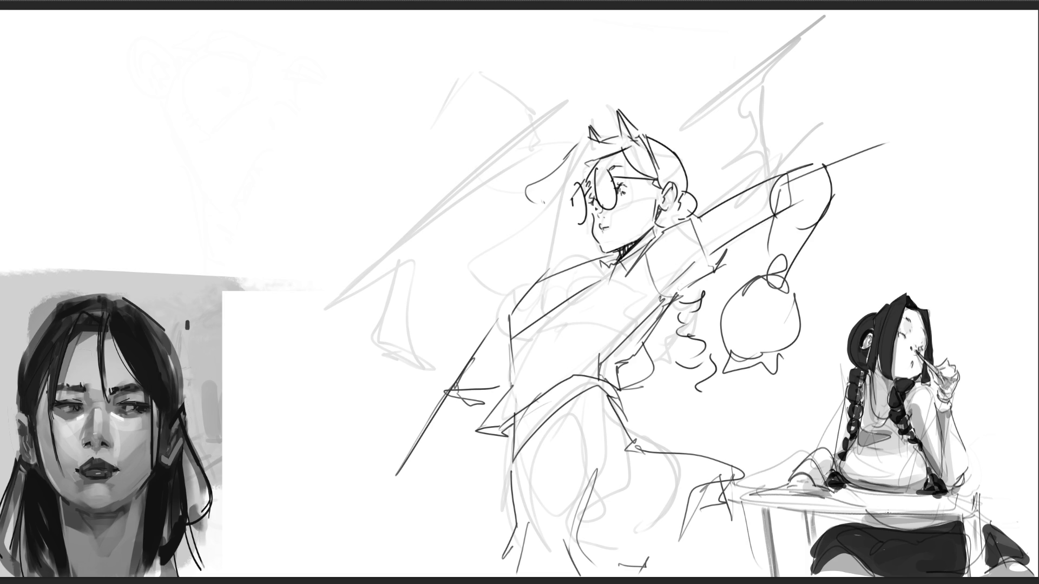
# Step: Draw a hand gripping the blade's hilt at left
pyautogui.moveTo(442, 358)
pyautogui.mouseDown()
pyautogui.moveTo(460, 376)
pyautogui.moveTo(406, 337)
pyautogui.mouseUp()
pyautogui.moveTo(408, 298)
pyautogui.mouseDown()
pyautogui.moveTo(418, 345)
pyautogui.moveTo(425, 298)
pyautogui.moveTo(441, 400)
pyautogui.mouseUp()
pyautogui.moveTo(447, 349)
pyautogui.mouseDown()
pyautogui.moveTo(447, 400)
pyautogui.moveTo(468, 419)
pyautogui.mouseUp()
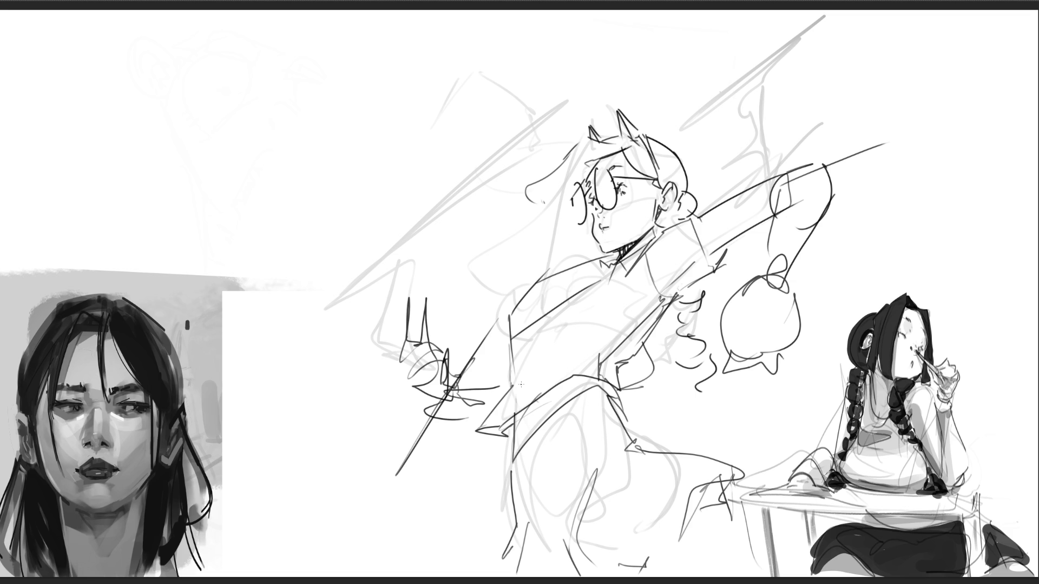
# Step: Draw a second arm raised overhead ending in a spiky clenched fist
pyautogui.moveTo(684, 105)
pyautogui.mouseDown()
pyautogui.moveTo(733, 185)
pyautogui.moveTo(700, 103)
pyautogui.moveTo(768, 200)
pyautogui.mouseUp()
pyautogui.moveTo(742, 196); pyautogui.dragTo(765, 202)
pyautogui.moveTo(701, 99); pyautogui.dragTo(657, 104)
pyautogui.moveTo(656, 103); pyautogui.dragTo(620, 93)
pyautogui.moveTo(618, 75)
pyautogui.mouseDown()
pyautogui.moveTo(640, 79)
pyautogui.moveTo(587, 39)
pyautogui.moveTo(654, 34)
pyautogui.mouseUp()
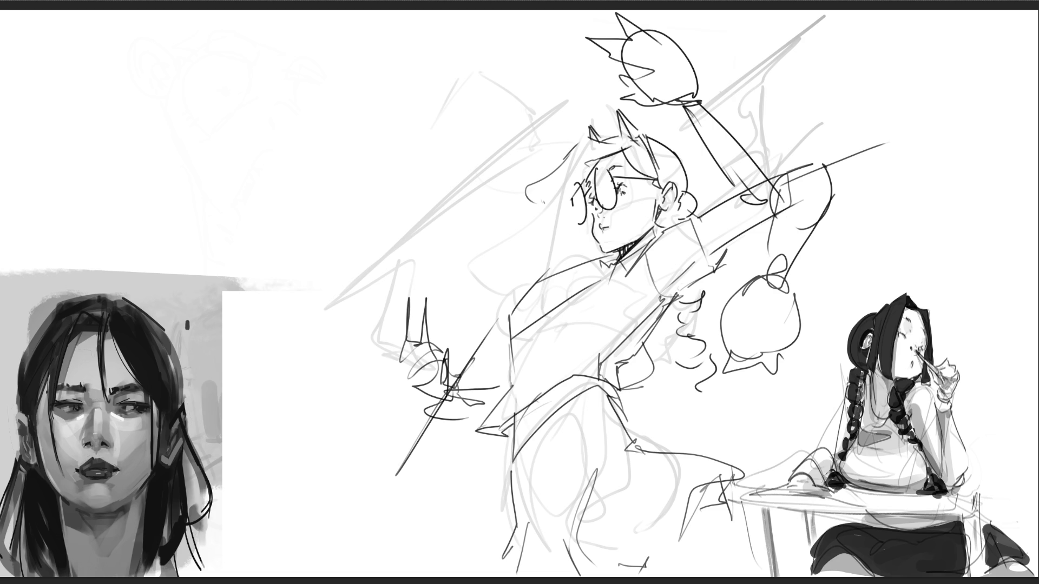
# Step: Outline a long hooked blade shape with its lower tail at upper left
pyautogui.moveTo(298, 107)
pyautogui.mouseDown()
pyautogui.moveTo(315, 95)
pyautogui.moveTo(334, 137)
pyautogui.moveTo(297, 135)
pyautogui.moveTo(289, 117)
pyautogui.moveTo(285, 179)
pyautogui.mouseUp()
pyautogui.moveTo(288, 138)
pyautogui.mouseDown()
pyautogui.moveTo(293, 207)
pyautogui.moveTo(303, 210)
pyautogui.mouseUp()
pyautogui.moveTo(328, 145)
pyautogui.mouseDown()
pyautogui.moveTo(325, 208)
pyautogui.moveTo(296, 215)
pyautogui.moveTo(306, 253)
pyautogui.mouseUp()
pyautogui.moveTo(294, 217); pyautogui.dragTo(308, 255)
pyautogui.moveTo(316, 217)
pyautogui.mouseDown()
pyautogui.moveTo(319, 284)
pyautogui.moveTo(329, 280)
pyautogui.mouseUp()
pyautogui.moveTo(327, 179); pyautogui.dragTo(328, 259)
pyautogui.moveTo(286, 142)
pyautogui.mouseDown()
pyautogui.moveTo(298, 238)
pyautogui.moveTo(344, 316)
pyautogui.mouseUp()
pyautogui.moveTo(315, 283); pyautogui.dragTo(336, 345)
pyautogui.moveTo(349, 302); pyautogui.dragTo(338, 359)
pyautogui.moveTo(303, 269); pyautogui.dragTo(327, 345)
pyautogui.moveTo(287, 202); pyautogui.dragTo(333, 352)
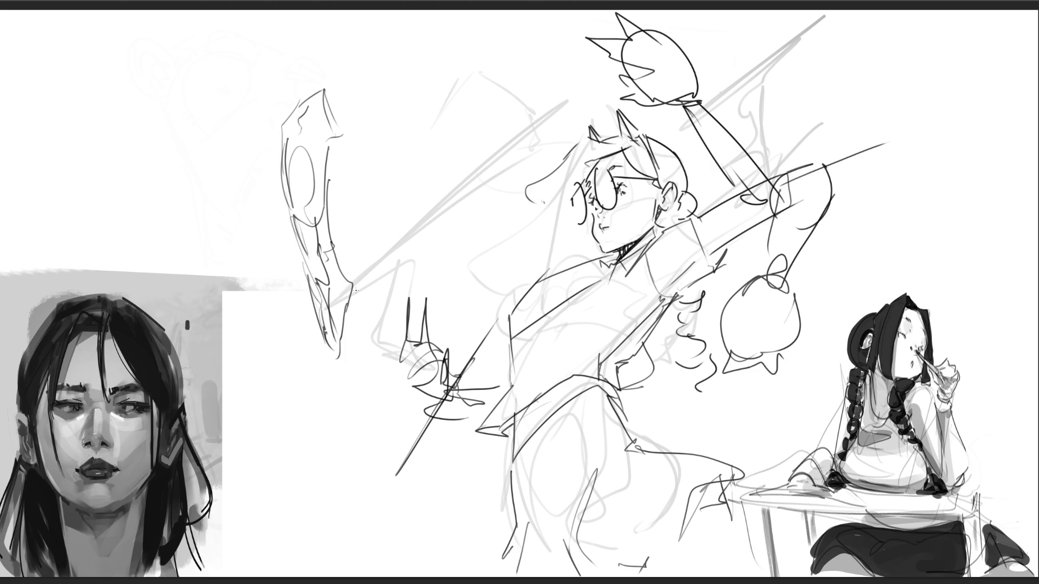
# Step: Draw a small rounded head with a pointed hair tip, face line, jaw and chin right of the blade
pyautogui.moveTo(382, 121); pyautogui.dragTo(379, 164)
pyautogui.moveTo(385, 160); pyautogui.dragTo(408, 184)
pyautogui.moveTo(395, 139); pyautogui.dragTo(405, 180)
pyautogui.moveTo(396, 107)
pyautogui.mouseDown()
pyautogui.moveTo(421, 83)
pyautogui.moveTo(445, 111)
pyautogui.mouseUp()
pyautogui.moveTo(445, 112); pyautogui.dragTo(419, 128)
pyautogui.moveTo(391, 96)
pyautogui.mouseDown()
pyautogui.moveTo(407, 138)
pyautogui.moveTo(456, 125)
pyautogui.mouseUp()
pyautogui.moveTo(443, 95)
pyautogui.mouseDown()
pyautogui.moveTo(460, 117)
pyautogui.moveTo(458, 181)
pyautogui.moveTo(409, 182)
pyautogui.mouseUp()
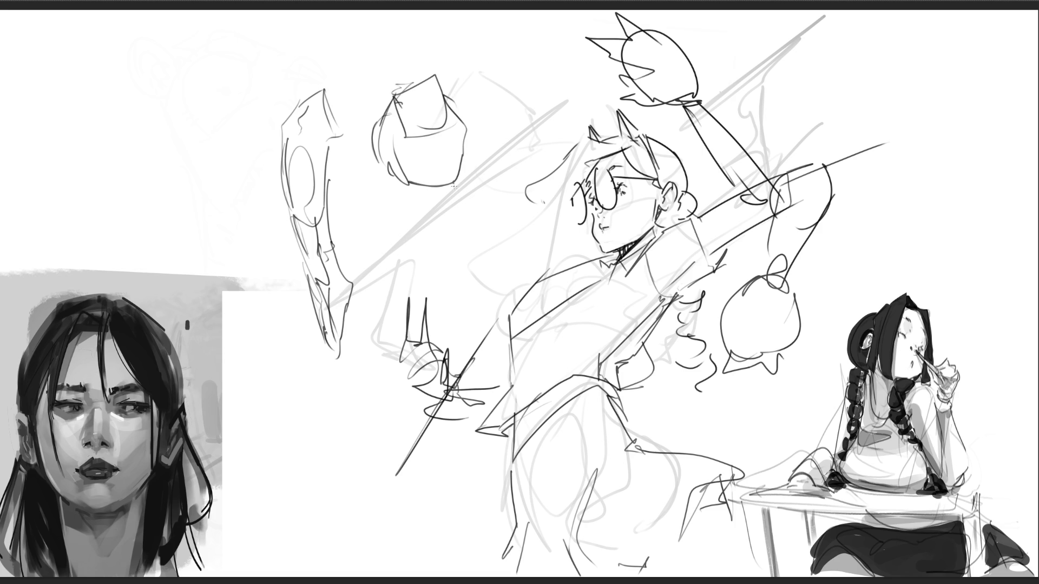
pyautogui.moveTo(375, 104)
pyautogui.mouseDown()
pyautogui.moveTo(420, 79)
pyautogui.moveTo(451, 103)
pyautogui.moveTo(410, 124)
pyautogui.moveTo(452, 101)
pyautogui.moveTo(413, 120)
pyautogui.moveTo(470, 129)
pyautogui.moveTo(414, 148)
pyautogui.moveTo(459, 158)
pyautogui.mouseUp()
pyautogui.moveTo(460, 153)
pyautogui.mouseDown()
pyautogui.moveTo(431, 165)
pyautogui.moveTo(454, 185)
pyautogui.moveTo(420, 188)
pyautogui.mouseUp()
pyautogui.moveTo(417, 187); pyautogui.dragTo(427, 203)
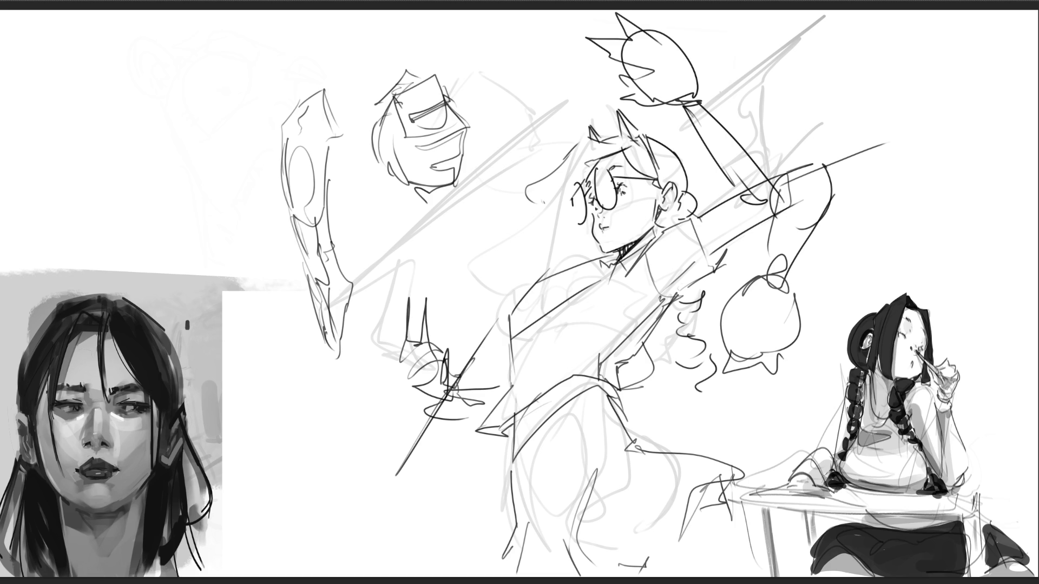
# Step: Delete the central figure sketch and its guide lines
pyautogui.press('Delete')
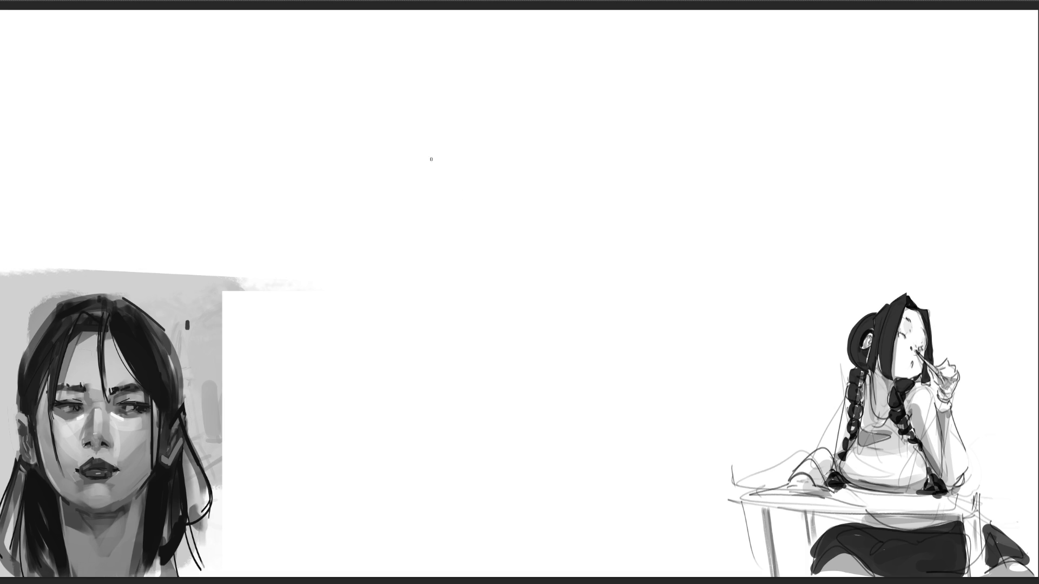
# Step: Rough out a loose grey curved shape in the middle of the canvas
pyautogui.moveTo(462, 133)
pyautogui.mouseDown()
pyautogui.moveTo(440, 151)
pyautogui.moveTo(498, 97)
pyautogui.moveTo(476, 163)
pyautogui.moveTo(381, 196)
pyautogui.mouseUp()
pyautogui.moveTo(497, 167); pyautogui.dragTo(511, 95)
pyautogui.moveTo(513, 95)
pyautogui.mouseDown()
pyautogui.moveTo(546, 108)
pyautogui.moveTo(449, 186)
pyautogui.moveTo(417, 198)
pyautogui.mouseUp()
pyautogui.moveTo(560, 146)
pyautogui.mouseDown()
pyautogui.moveTo(559, 117)
pyautogui.moveTo(535, 97)
pyautogui.moveTo(588, 104)
pyautogui.moveTo(528, 177)
pyautogui.moveTo(568, 206)
pyautogui.moveTo(474, 252)
pyautogui.moveTo(582, 169)
pyautogui.moveTo(597, 189)
pyautogui.moveTo(581, 289)
pyautogui.moveTo(641, 327)
pyautogui.moveTo(509, 314)
pyautogui.moveTo(568, 214)
pyautogui.moveTo(449, 301)
pyautogui.moveTo(375, 285)
pyautogui.moveTo(406, 221)
pyautogui.moveTo(276, 200)
pyautogui.moveTo(492, 294)
pyautogui.mouseUp()
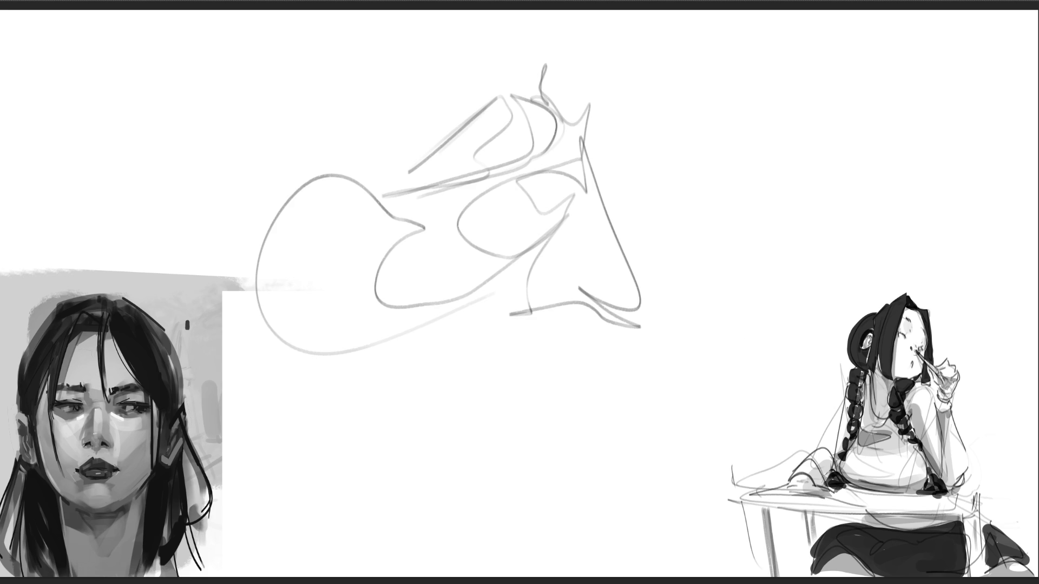
# Step: Scrawl the first dark word and a T at the top right
pyautogui.moveTo(766, 57)
pyautogui.mouseDown()
pyautogui.moveTo(760, 49)
pyautogui.moveTo(763, 140)
pyautogui.mouseUp()
pyautogui.moveTo(822, 62); pyautogui.dragTo(730, 182)
pyautogui.moveTo(789, 30); pyautogui.dragTo(849, 160)
pyautogui.moveTo(687, 103); pyautogui.dragTo(778, 86)
pyautogui.moveTo(859, 54); pyautogui.dragTo(946, 26)
pyautogui.moveTo(883, 38); pyautogui.dragTo(893, 133)
pyautogui.moveTo(737, 168); pyautogui.dragTo(695, 266)
pyautogui.moveTo(698, 187); pyautogui.dragTo(736, 261)
# Step: Letter the rest of the second dark word beside the shape
pyautogui.moveTo(642, 233); pyautogui.dragTo(731, 216)
pyautogui.moveTo(763, 171); pyautogui.dragTo(783, 258)
pyautogui.moveTo(740, 221); pyautogui.dragTo(798, 213)
pyautogui.moveTo(807, 177); pyautogui.dragTo(814, 238)
pyautogui.moveTo(796, 232); pyautogui.dragTo(826, 220)
pyautogui.moveTo(866, 208)
pyautogui.mouseDown()
pyautogui.moveTo(849, 239)
pyautogui.moveTo(879, 255)
pyautogui.mouseUp()
pyautogui.moveTo(898, 216); pyautogui.dragTo(931, 255)
pyautogui.moveTo(904, 109); pyautogui.dragTo(930, 259)
pyautogui.moveTo(923, 222)
pyautogui.mouseDown()
pyautogui.moveTo(980, 237)
pyautogui.moveTo(1034, 310)
pyautogui.mouseUp()
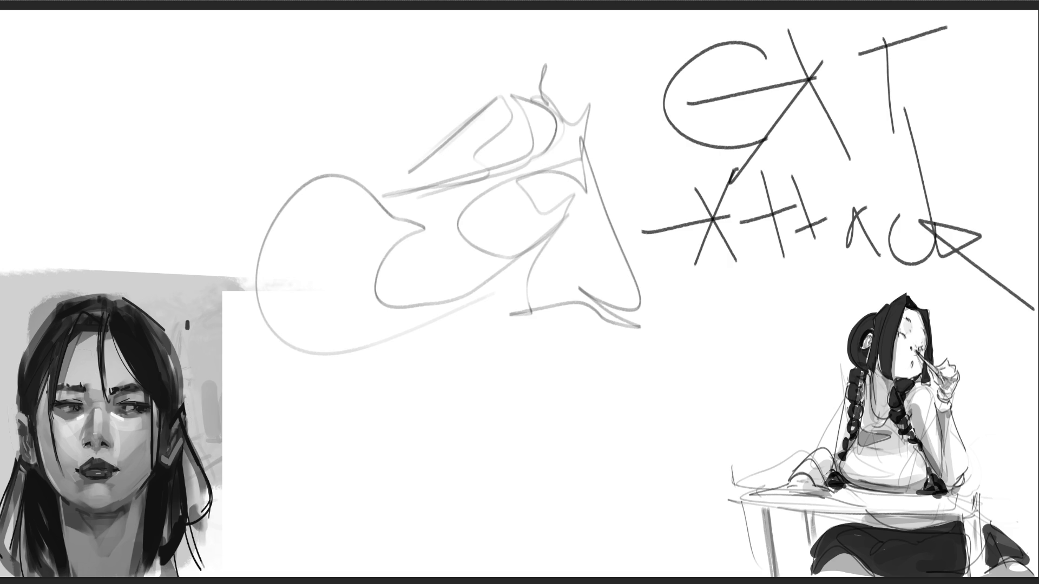
# Step: Undo the test scribble and lettering, then erase the rough sketch from the canvas middle
pyautogui.moveTo(858, 81)
pyautogui.mouseDown()
pyautogui.moveTo(494, 282)
pyautogui.moveTo(280, 491)
pyautogui.moveTo(35, 170)
pyautogui.moveTo(665, 316)
pyautogui.moveTo(633, 336)
pyautogui.mouseUp()
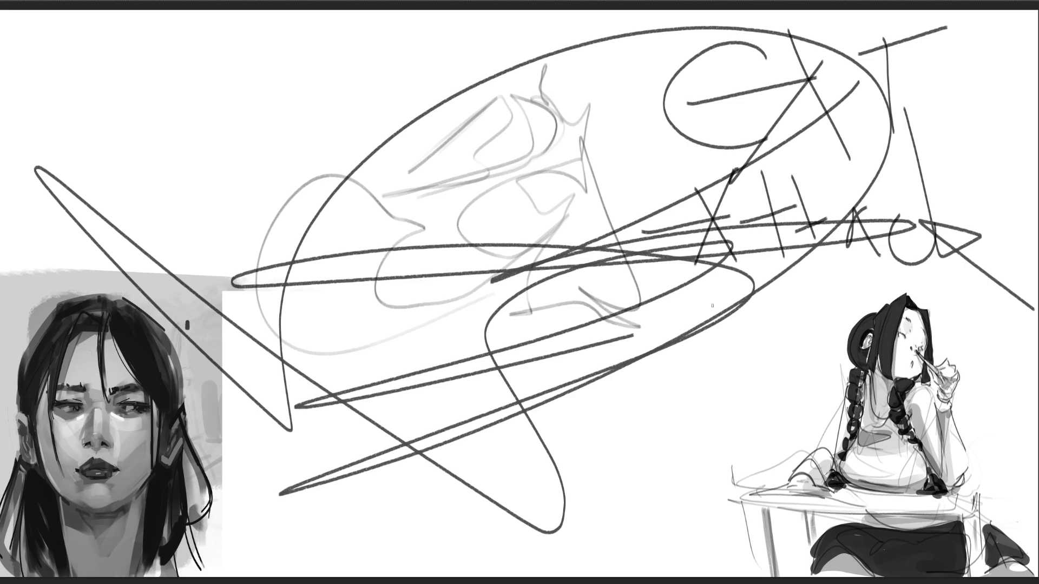
pyautogui.hotkey('ctrl', 'z')
pyautogui.hotkey('ctrl', 'z')
pyautogui.hotkey('ctrl', 'z')
pyautogui.hotkey('ctrl', 'z')
pyautogui.hotkey('ctrl', 'z')
pyautogui.hotkey('ctrl', 'z')
pyautogui.hotkey('ctrl', 'z')
pyautogui.hotkey('ctrl', 'z')
pyautogui.hotkey('ctrl', 'z')
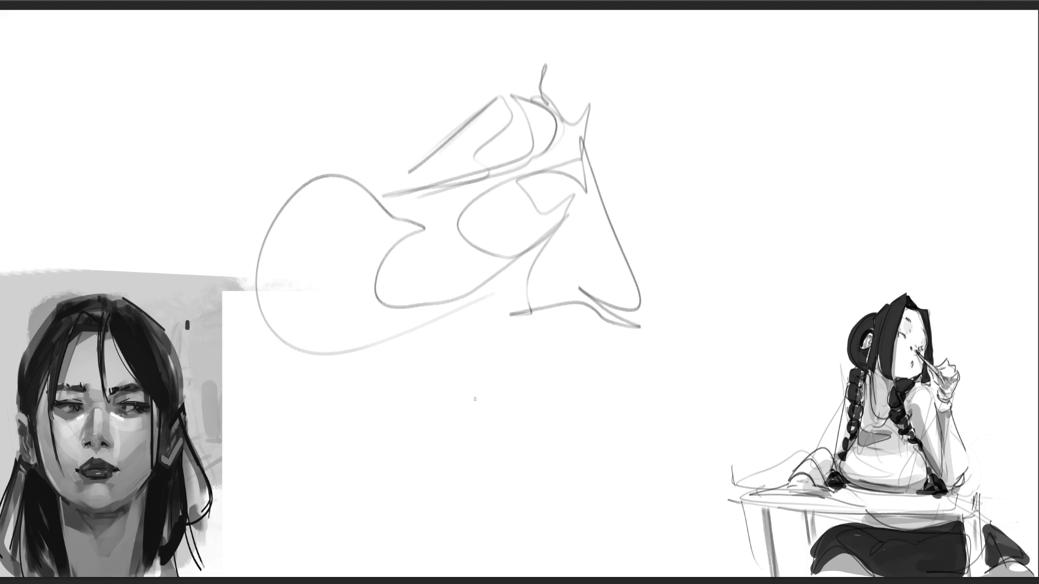
pyautogui.moveTo(495, 312)
pyautogui.mouseDown()
pyautogui.moveTo(464, 348)
pyautogui.moveTo(255, 255)
pyautogui.moveTo(529, 246)
pyautogui.moveTo(419, 247)
pyautogui.moveTo(447, 255)
pyautogui.moveTo(593, 204)
pyautogui.moveTo(306, 232)
pyautogui.mouseUp()
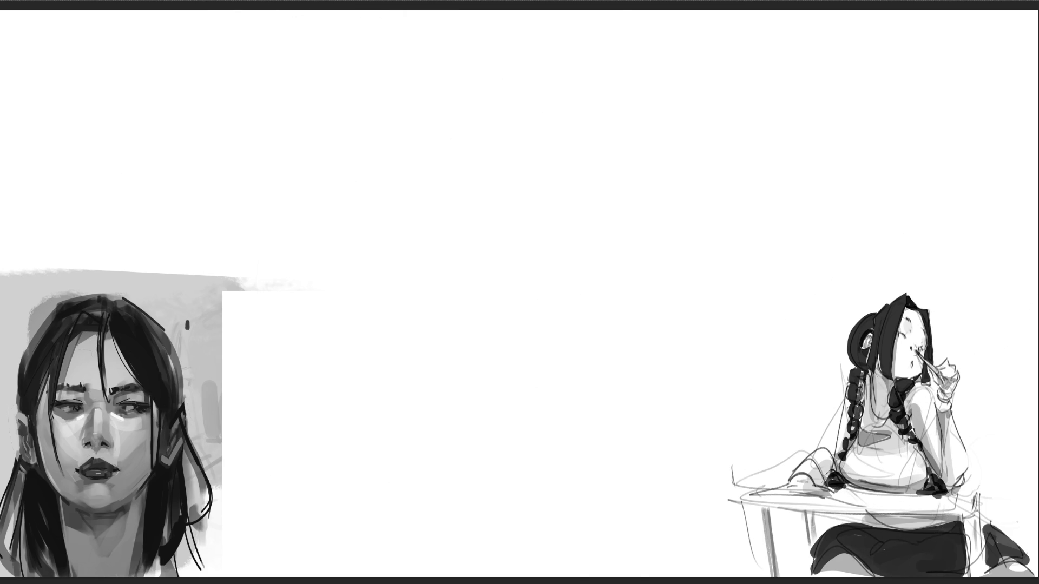
# Step: Bring in the short-haired portrait, enlarge it into the canvas centre, and mirror it horizontally
pyautogui.hotkey('ctrl', 'z')
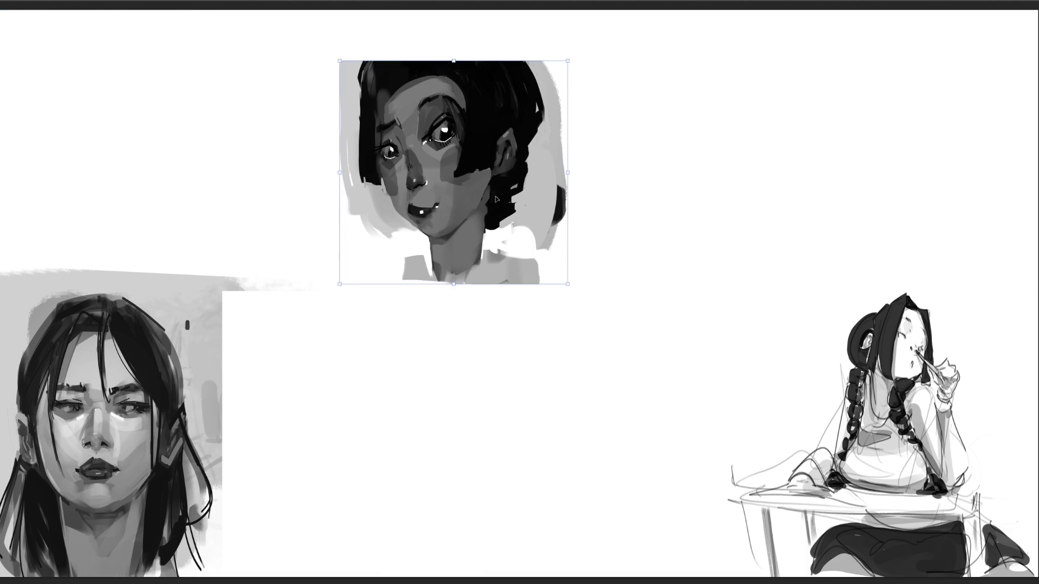
pyautogui.moveTo(568, 295); pyautogui.dragTo(791, 514)
pyautogui.moveTo(609, 397); pyautogui.dragTo(534, 386)
pyautogui.press('Return')
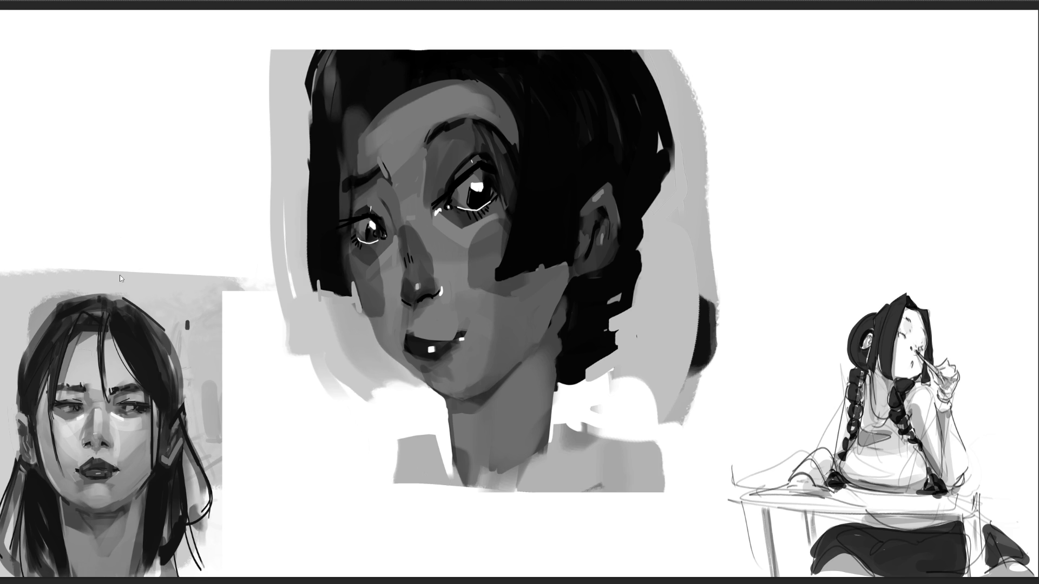
pyautogui.press('h')
pyautogui.press('b')
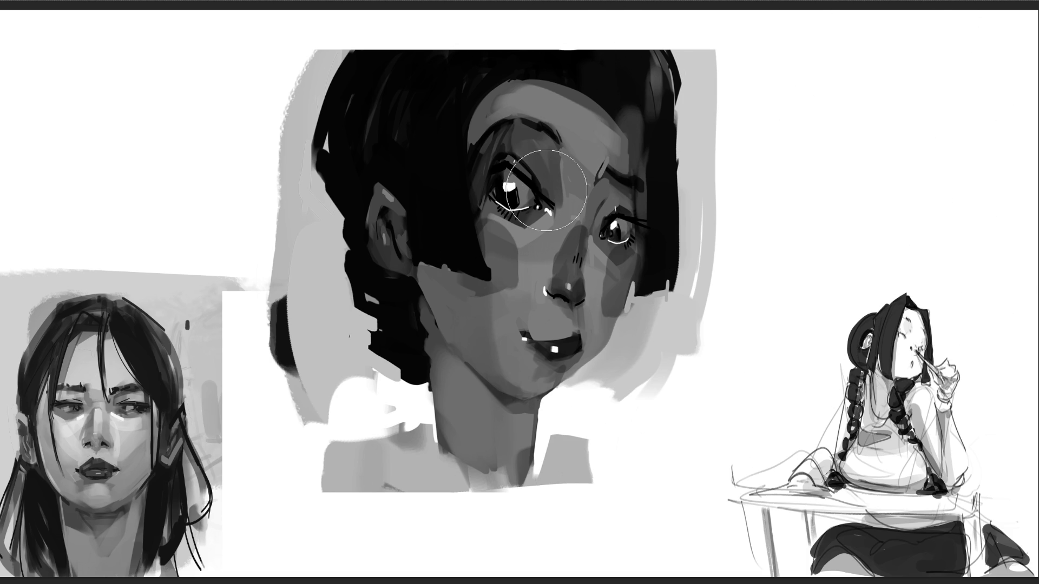
# Step: Paint light grey over the face to the chin and ear, with black hair along the cheek edge
pyautogui.press(']')
pyautogui.press(']')
pyautogui.press(']')
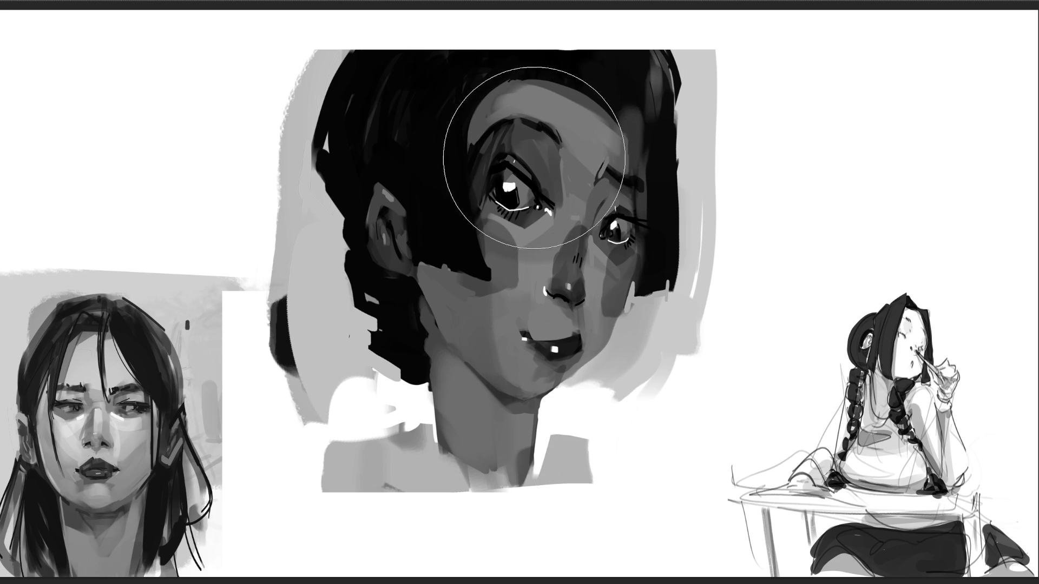
pyautogui.moveTo(543, 157)
pyautogui.mouseDown()
pyautogui.moveTo(545, 220)
pyautogui.moveTo(525, 312)
pyautogui.moveTo(485, 332)
pyautogui.moveTo(552, 492)
pyautogui.mouseUp()
pyautogui.press('[')
pyautogui.press('[')
pyautogui.press('[')
pyautogui.moveTo(382, 205)
pyautogui.mouseDown()
pyautogui.moveTo(378, 179)
pyautogui.moveTo(390, 249)
pyautogui.moveTo(387, 195)
pyautogui.mouseUp()
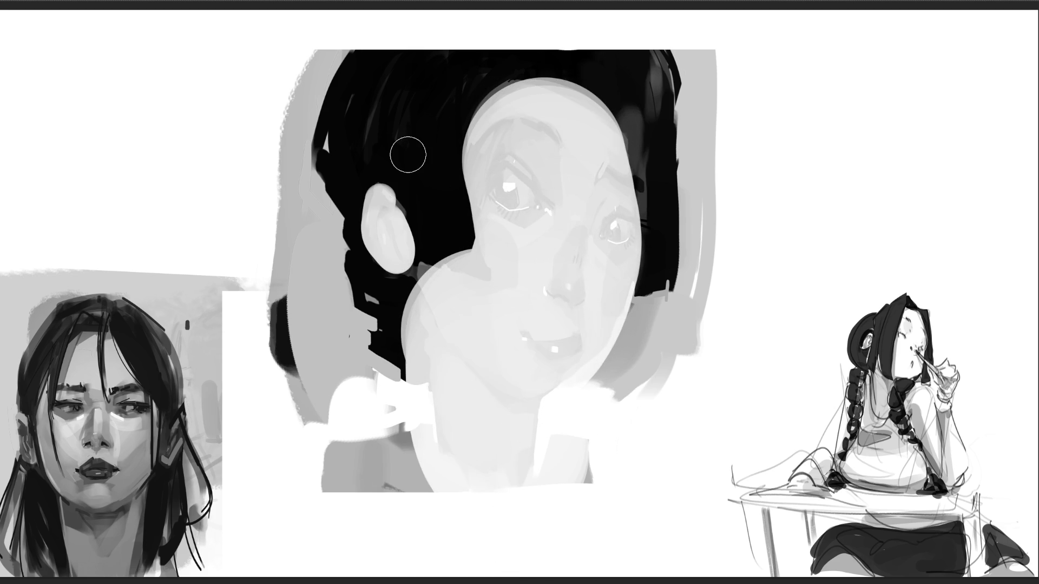
pyautogui.moveTo(450, 239)
pyautogui.mouseDown()
pyautogui.moveTo(457, 235)
pyautogui.moveTo(492, 274)
pyautogui.mouseUp()
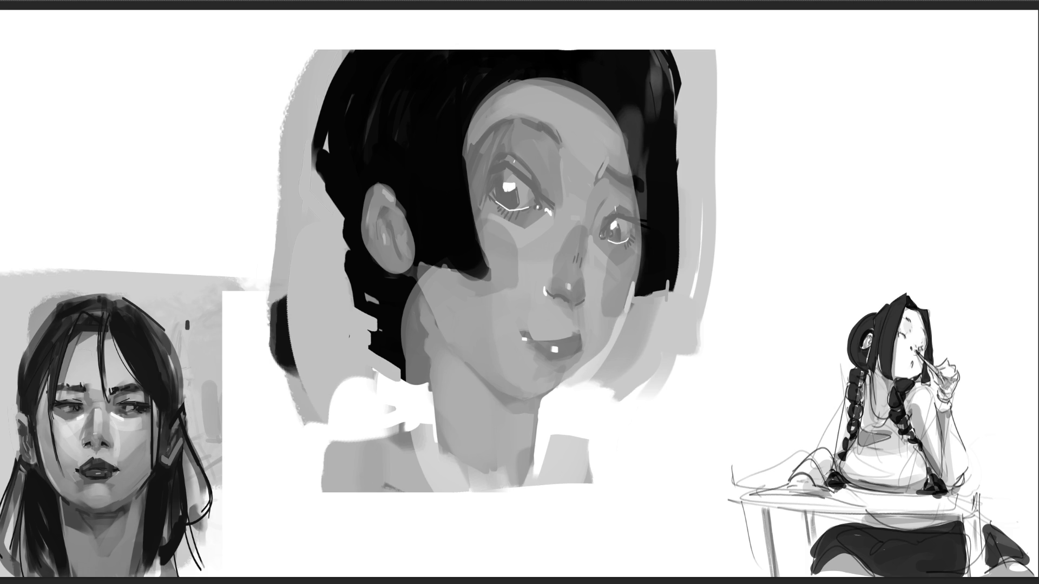
pyautogui.hotkey('ctrl', 'z')
# Step: Lighten the forehead above the left eyebrow, discarding the darker hairline strokes
pyautogui.hotkey('ctrl', 'shift', 'z')
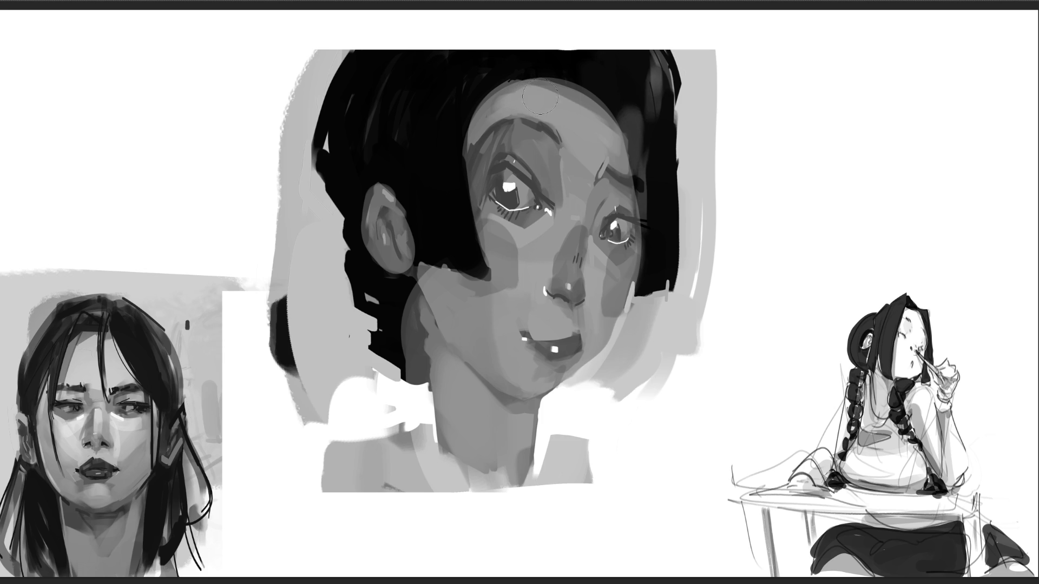
pyautogui.moveTo(536, 93)
pyautogui.mouseDown()
pyautogui.moveTo(487, 132)
pyautogui.moveTo(559, 125)
pyautogui.mouseUp()
pyautogui.hotkey('ctrl', 'z')
pyautogui.hotkey('ctrl', 'z')
pyautogui.hotkey('ctrl', 'z')
pyautogui.hotkey('ctrl', 'z')
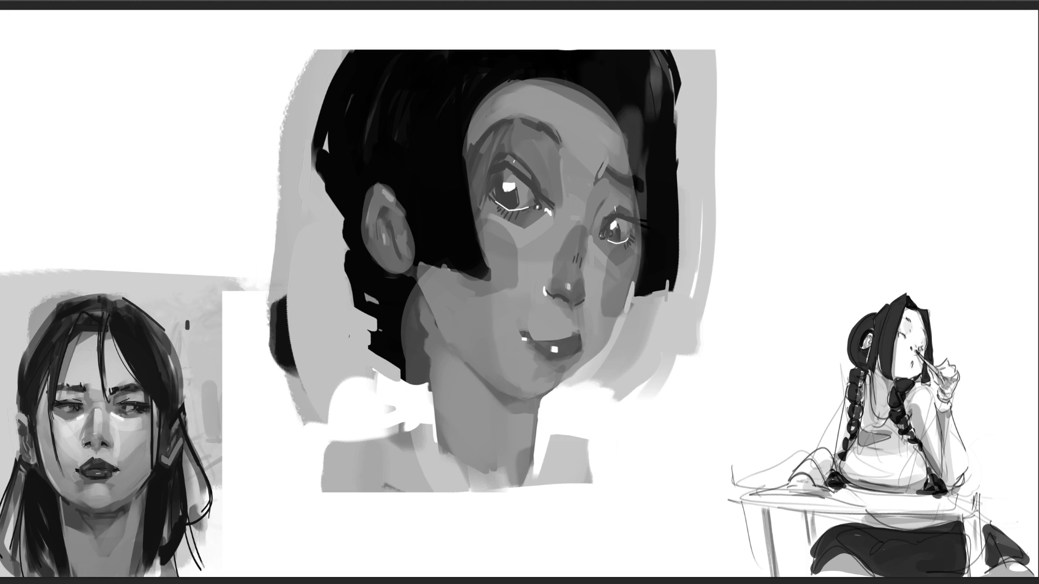
pyautogui.moveTo(492, 138)
pyautogui.mouseDown()
pyautogui.moveTo(479, 130)
pyautogui.moveTo(546, 121)
pyautogui.moveTo(528, 122)
pyautogui.moveTo(514, 149)
pyautogui.moveTo(547, 154)
pyautogui.moveTo(520, 165)
pyautogui.moveTo(628, 165)
pyautogui.mouseUp()
# Step: Darken the right upper lid, left pupil and lower lid, and thicken the left lash line
pyautogui.moveTo(620, 211); pyautogui.dragTo(635, 219)
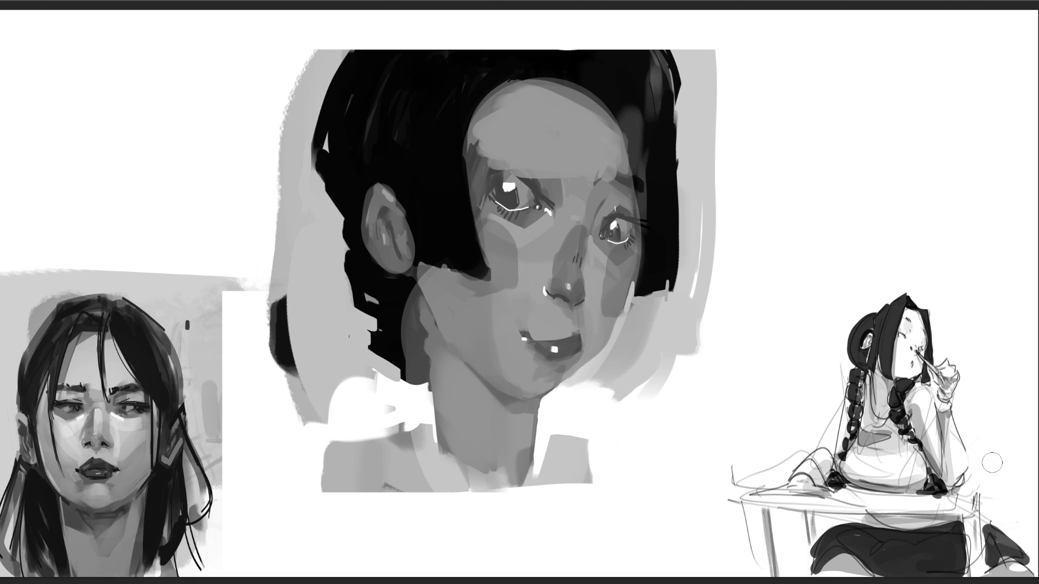
pyautogui.moveTo(506, 208)
pyautogui.mouseDown()
pyautogui.moveTo(517, 182)
pyautogui.moveTo(546, 202)
pyautogui.mouseUp()
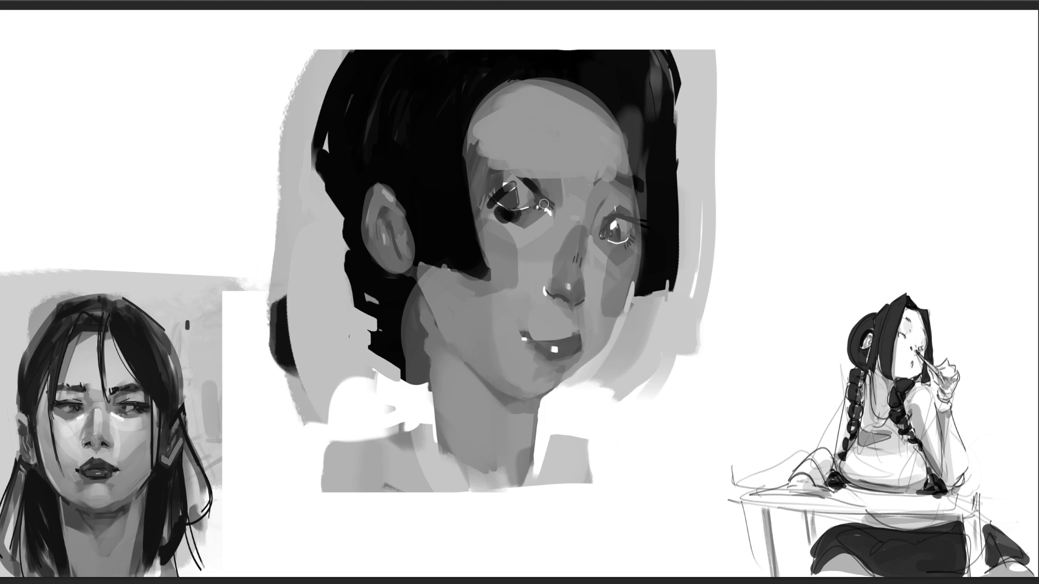
pyautogui.moveTo(485, 221)
pyautogui.mouseDown()
pyautogui.moveTo(535, 223)
pyautogui.moveTo(547, 211)
pyautogui.moveTo(517, 233)
pyautogui.mouseUp()
pyautogui.moveTo(503, 193)
pyautogui.mouseDown()
pyautogui.moveTo(518, 181)
pyautogui.moveTo(503, 189)
pyautogui.moveTo(528, 185)
pyautogui.moveTo(505, 192)
pyautogui.moveTo(551, 205)
pyautogui.moveTo(533, 180)
pyautogui.moveTo(555, 163)
pyautogui.moveTo(623, 184)
pyautogui.moveTo(632, 203)
pyautogui.moveTo(605, 234)
pyautogui.moveTo(638, 212)
pyautogui.mouseUp()
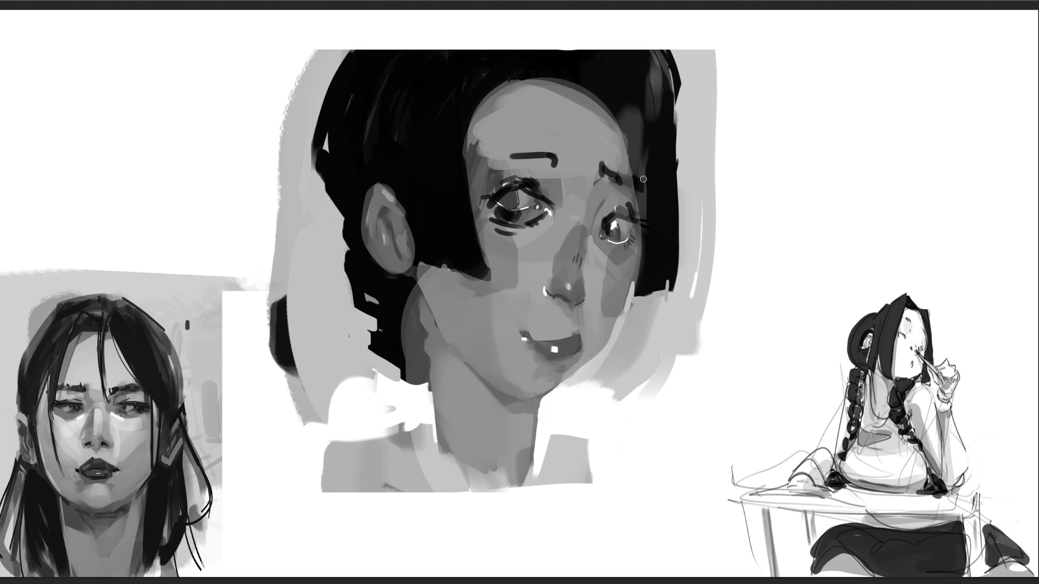